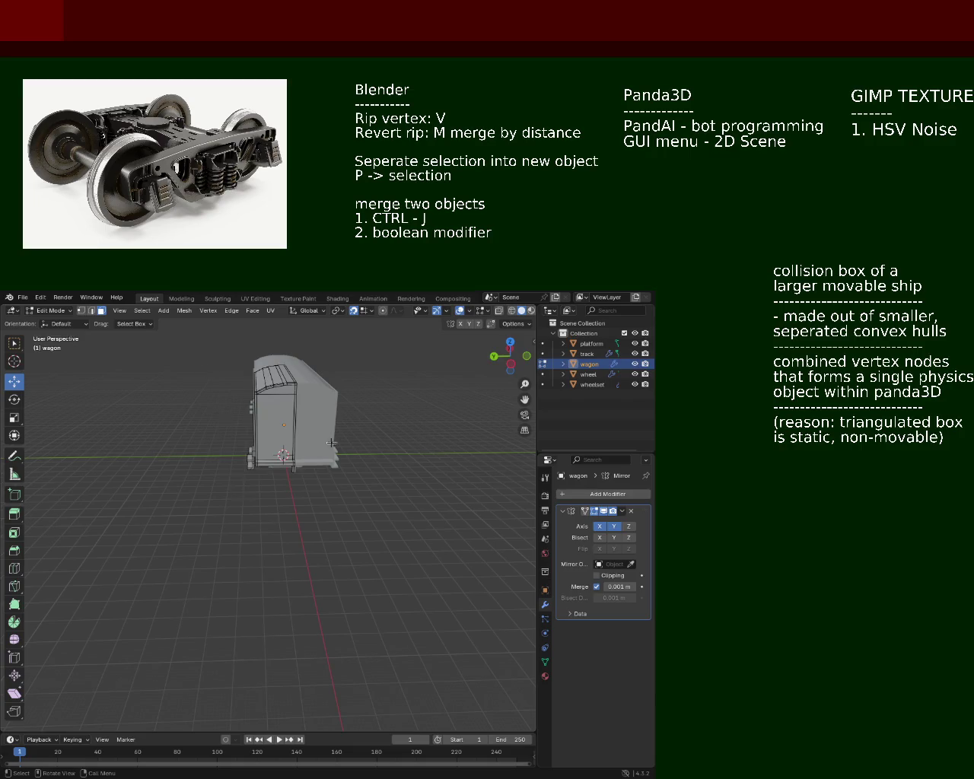
Orbit and zoom around the wagon to inspect its underframe, bogie and underside
mouse_move(332, 443)
middle_down()
mouse_move(473, 528)
mouse_move(245, 566)
mouse_move(308, 579)
middle_up()
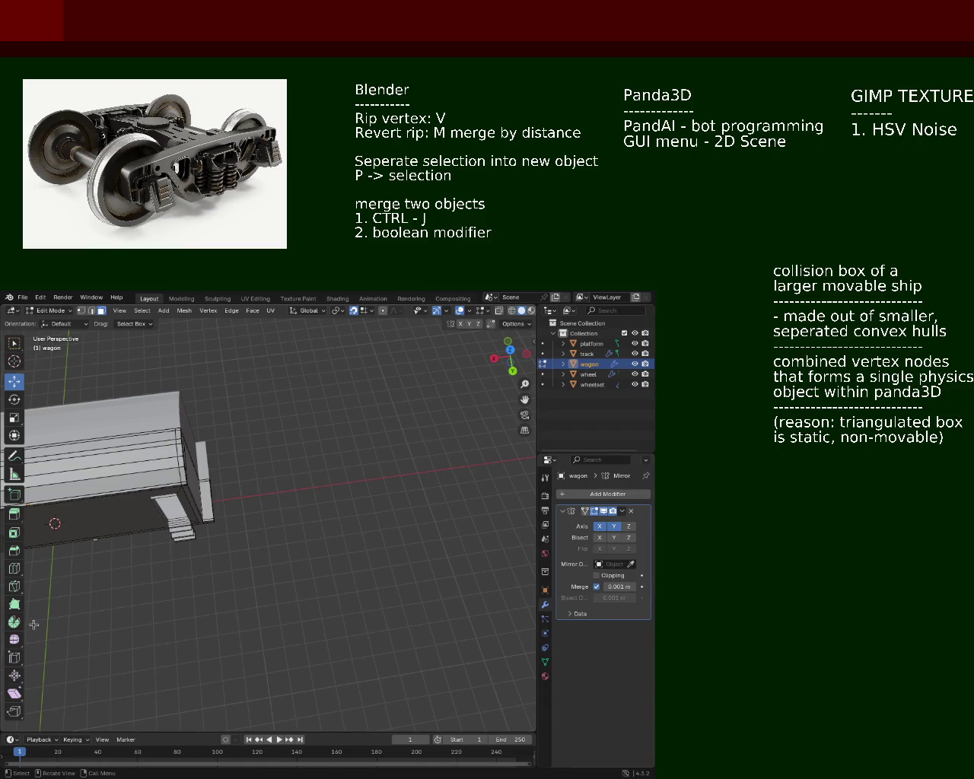
middle_drag(236, 486, 228, 455)
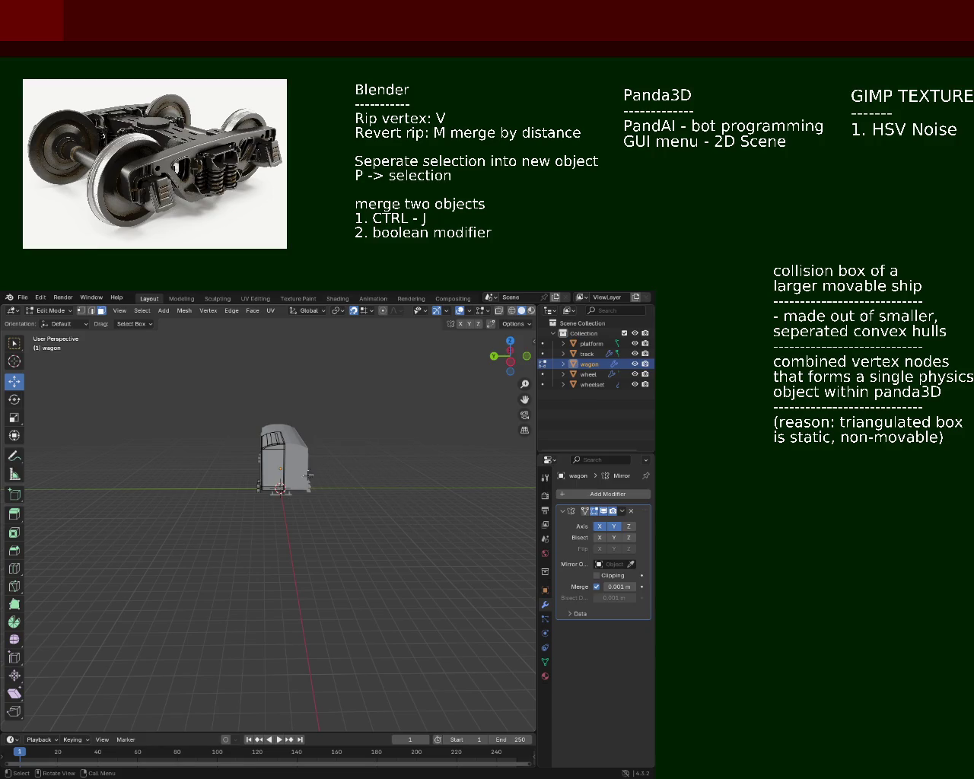
middle_drag(291, 499, 391, 473)
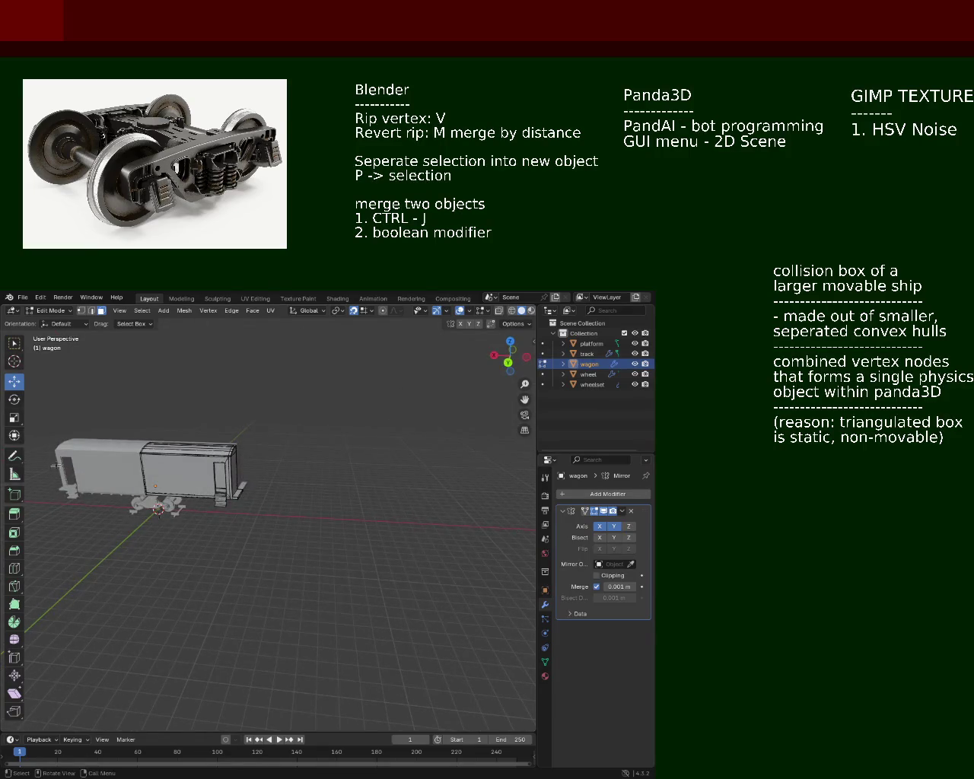
mouse_move(274, 380)
middle_down()
mouse_move(307, 452)
mouse_move(419, 461)
middle_up()
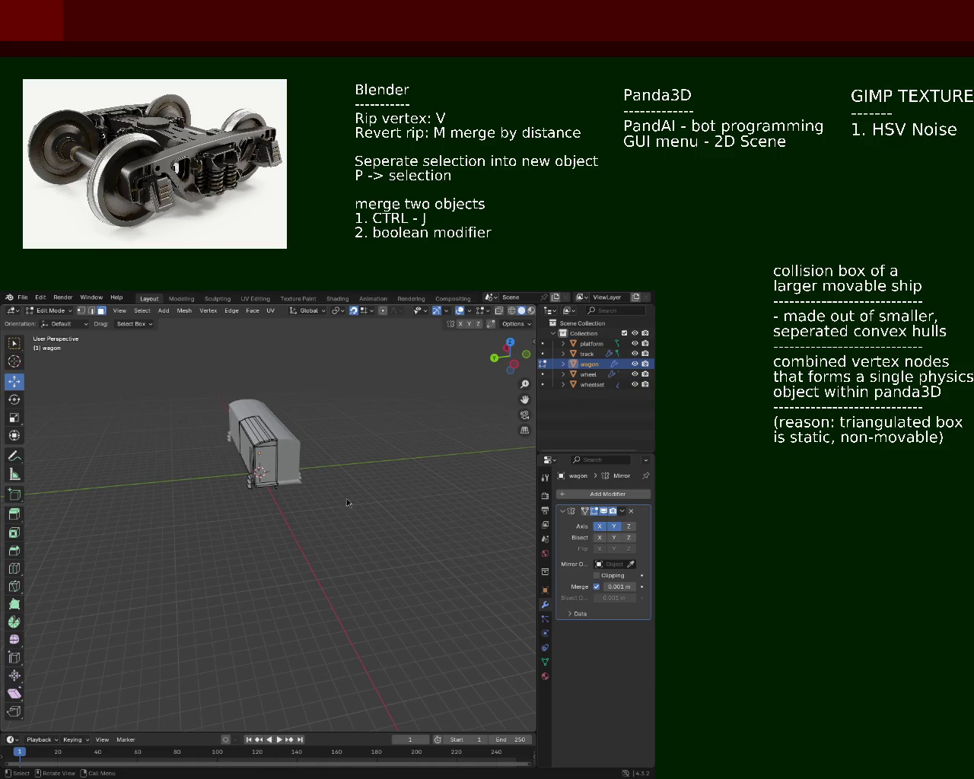
mouse_move(236, 452)
middle_down()
mouse_move(358, 491)
mouse_move(322, 456)
middle_up()
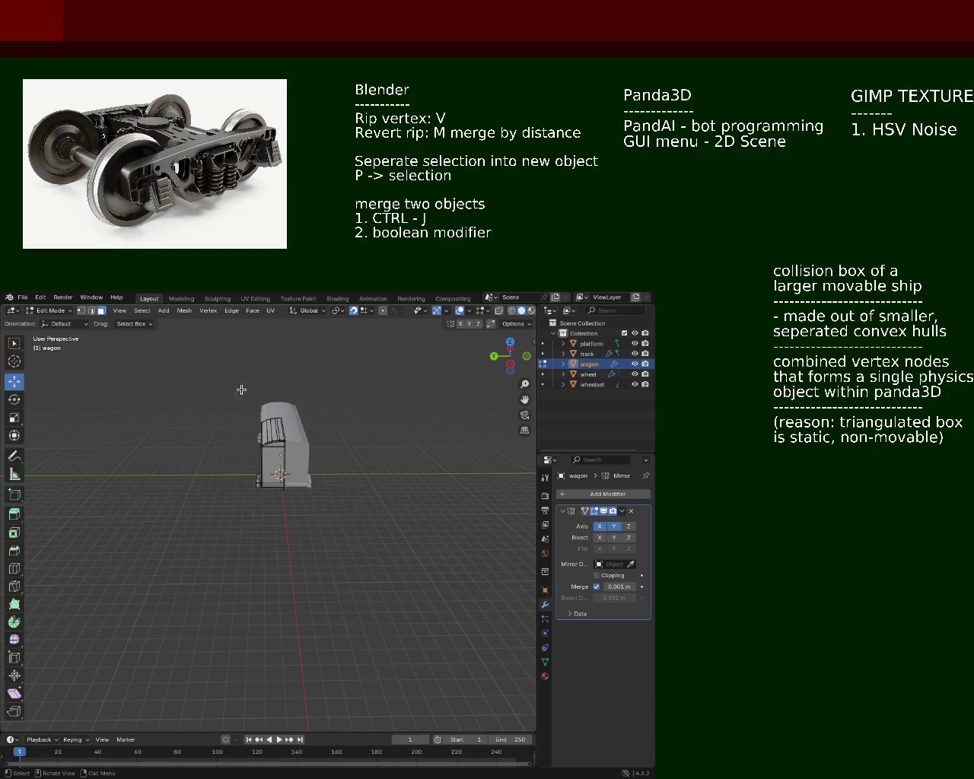
mouse_move(169, 338)
middle_down()
mouse_move(310, 421)
mouse_move(299, 479)
mouse_move(251, 462)
mouse_move(454, 566)
middle_up()
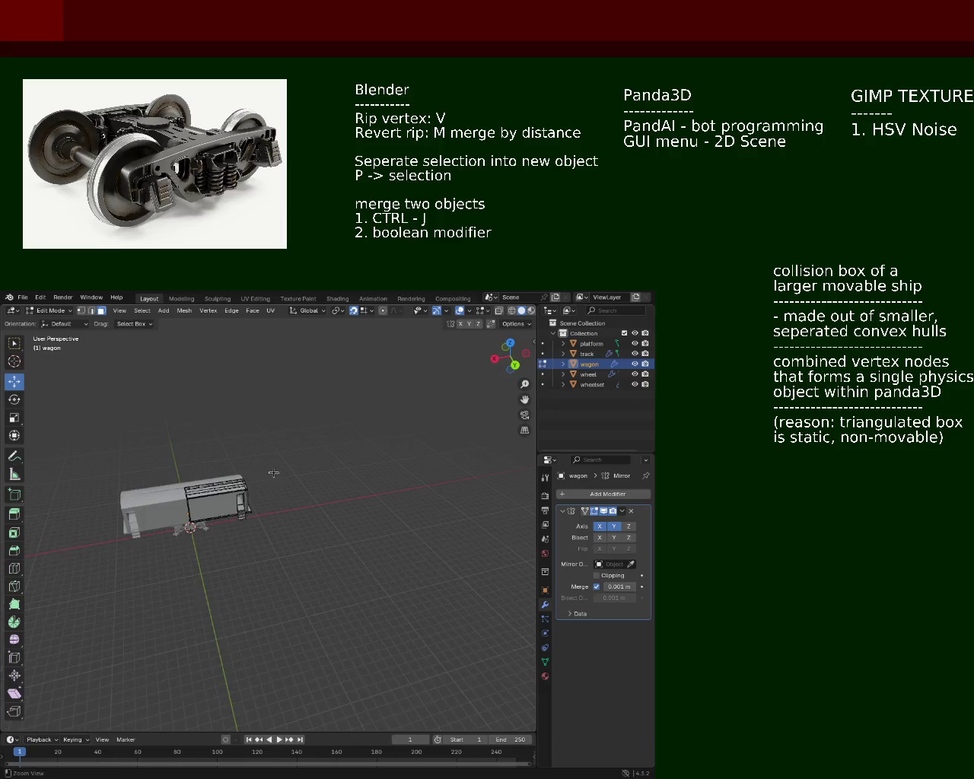
middle_drag(454, 566, 326, 425)
scroll(326, 425, up, 3)
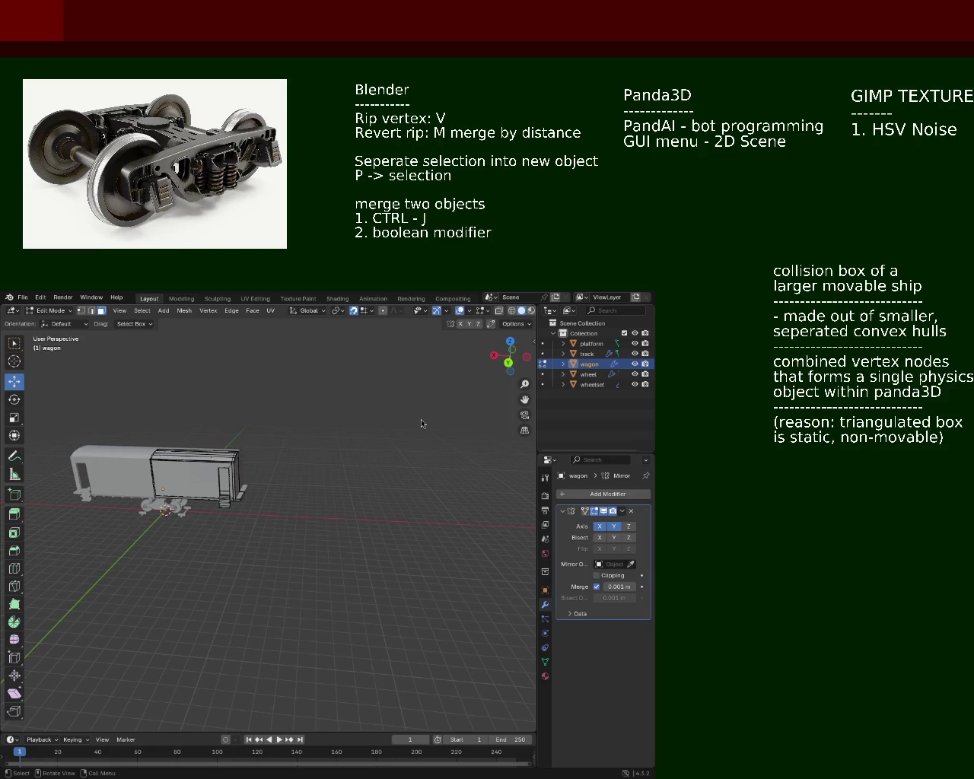
middle_drag(235, 477, 108, 459)
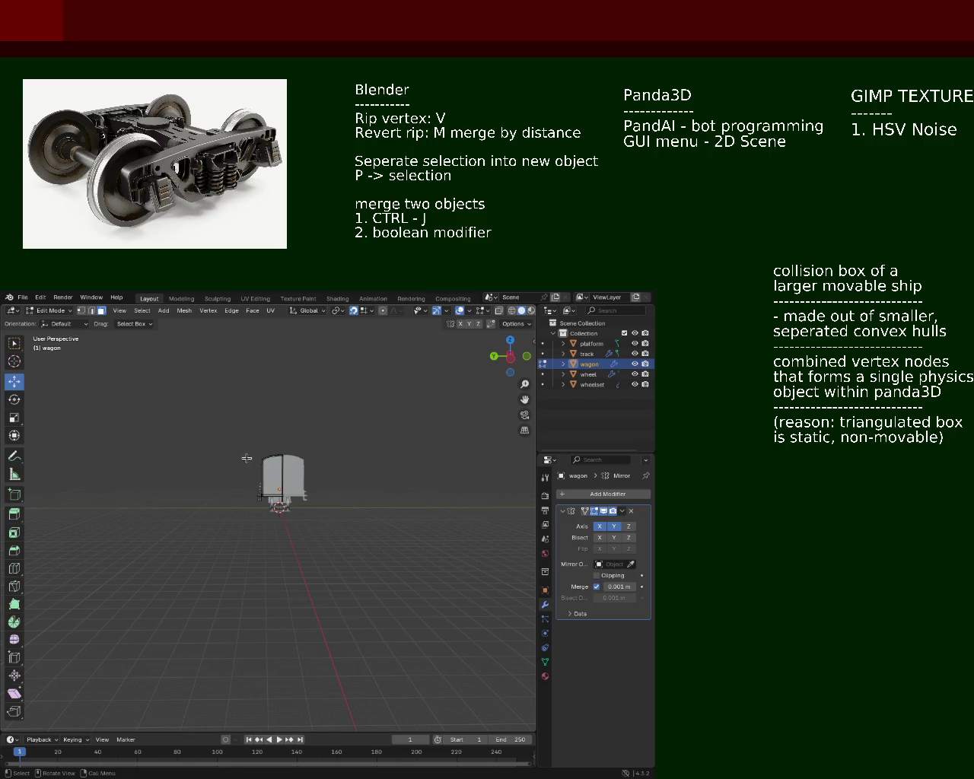
middle_drag(289, 481, 283, 424)
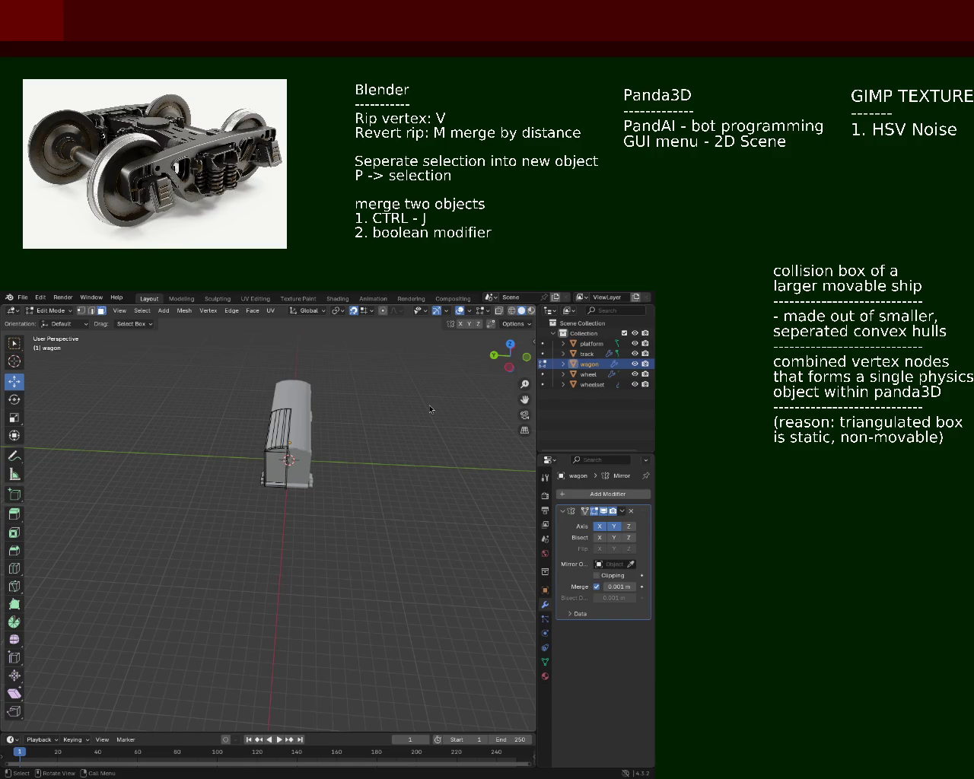
mouse_move(286, 422)
middle_down()
mouse_move(304, 463)
mouse_move(287, 479)
middle_up()
scroll(286, 478, up, 5)
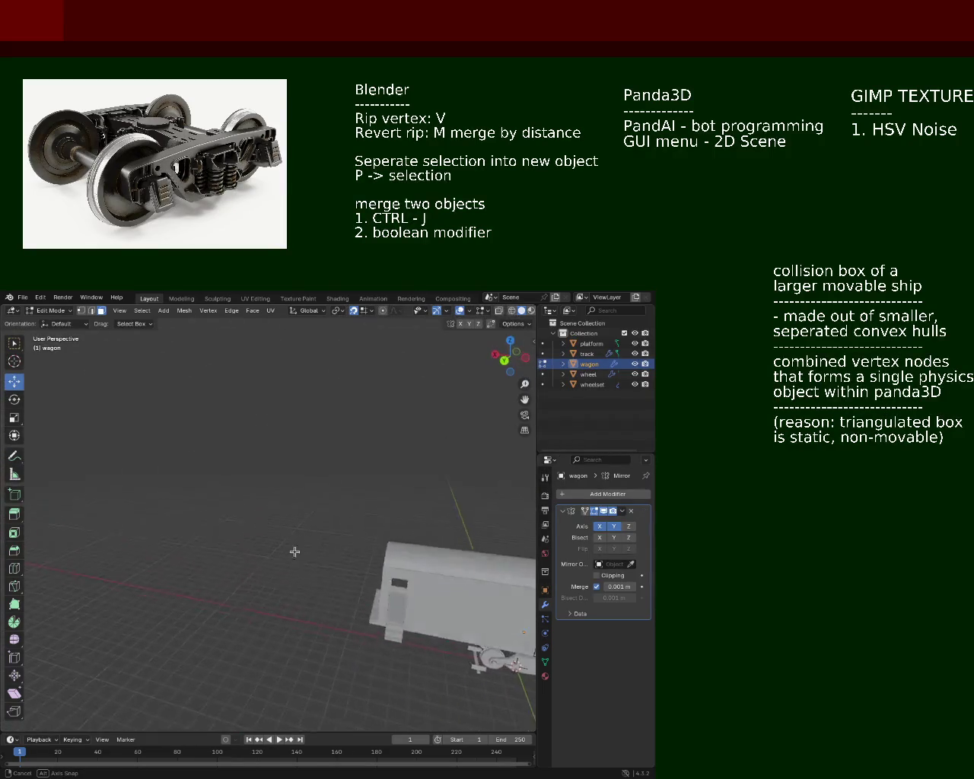
mouse_move(294, 550)
shift+middle_down()
mouse_move(169, 502)
mouse_move(378, 491)
mouse_move(271, 495)
shift+middle_up()
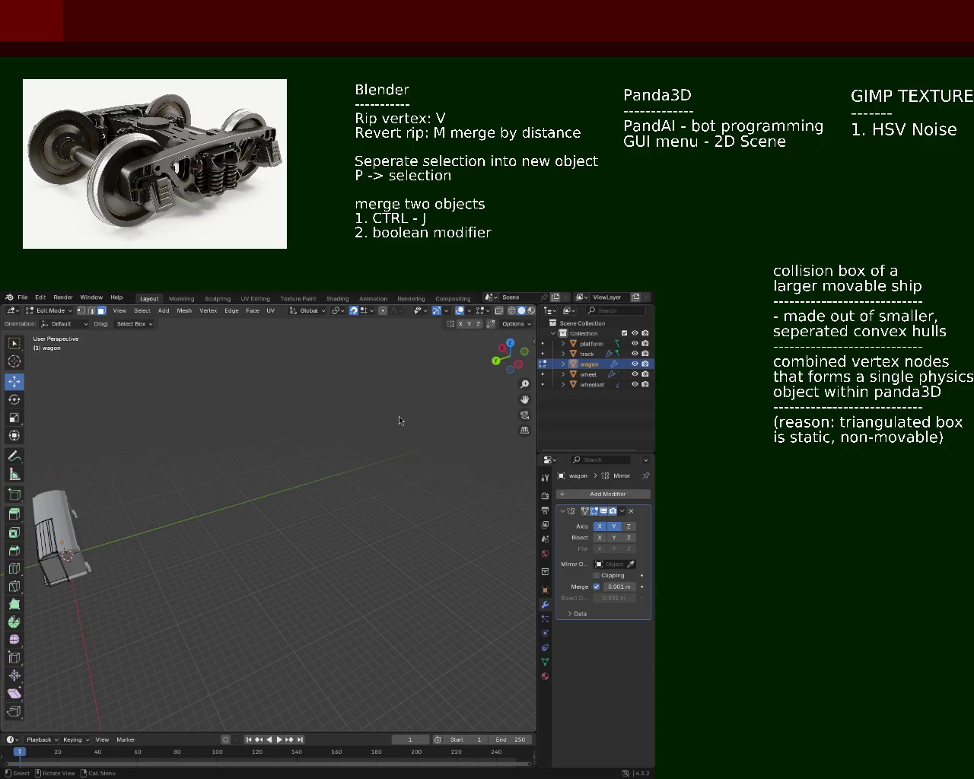
mouse_move(156, 435)
middle_down()
mouse_move(299, 492)
mouse_move(202, 539)
mouse_move(267, 499)
mouse_move(283, 505)
mouse_move(251, 519)
mouse_move(276, 498)
mouse_move(327, 532)
middle_up()
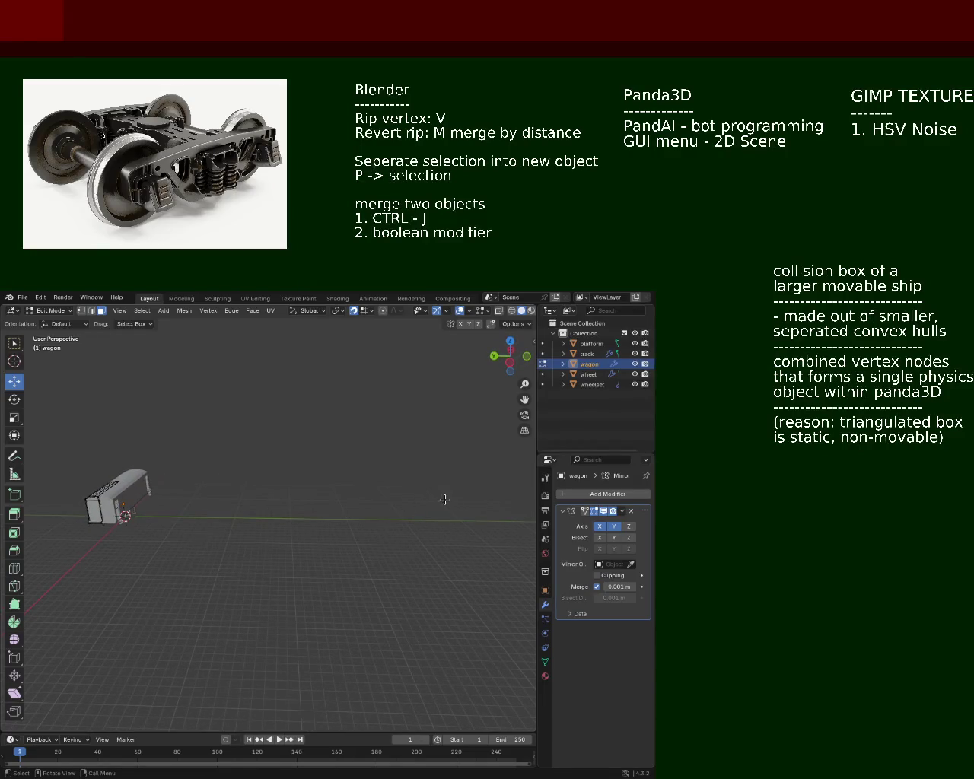
mouse_move(445, 499)
middle_down()
mouse_move(491, 515)
mouse_move(298, 595)
mouse_move(345, 522)
mouse_move(293, 535)
middle_up()
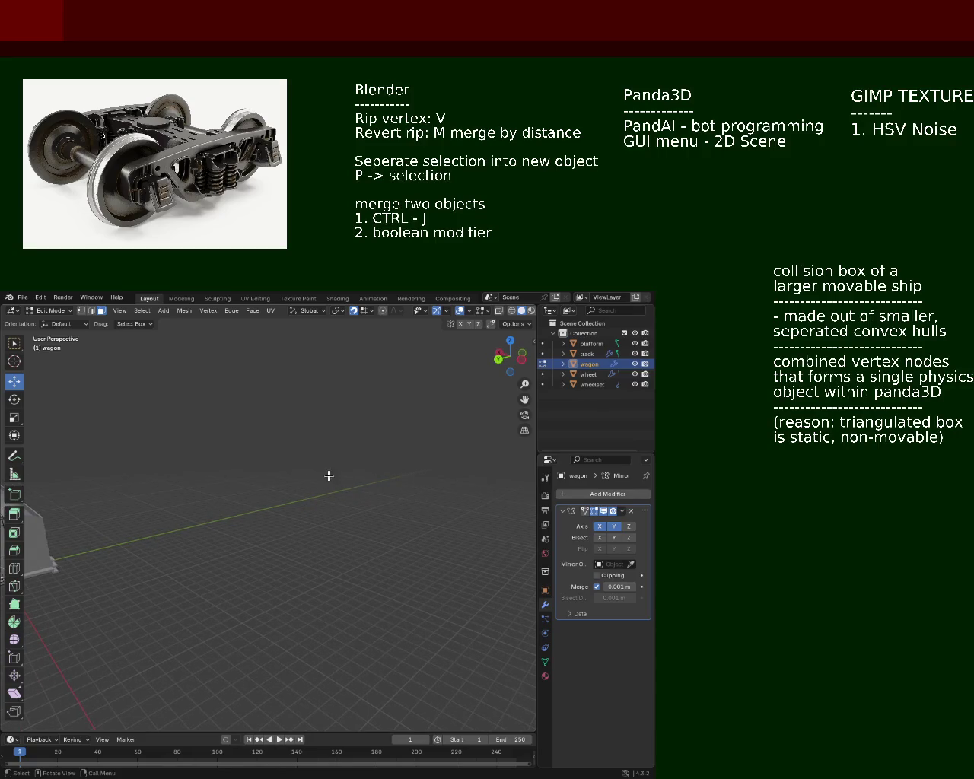
middle_drag(128, 532, 356, 572)
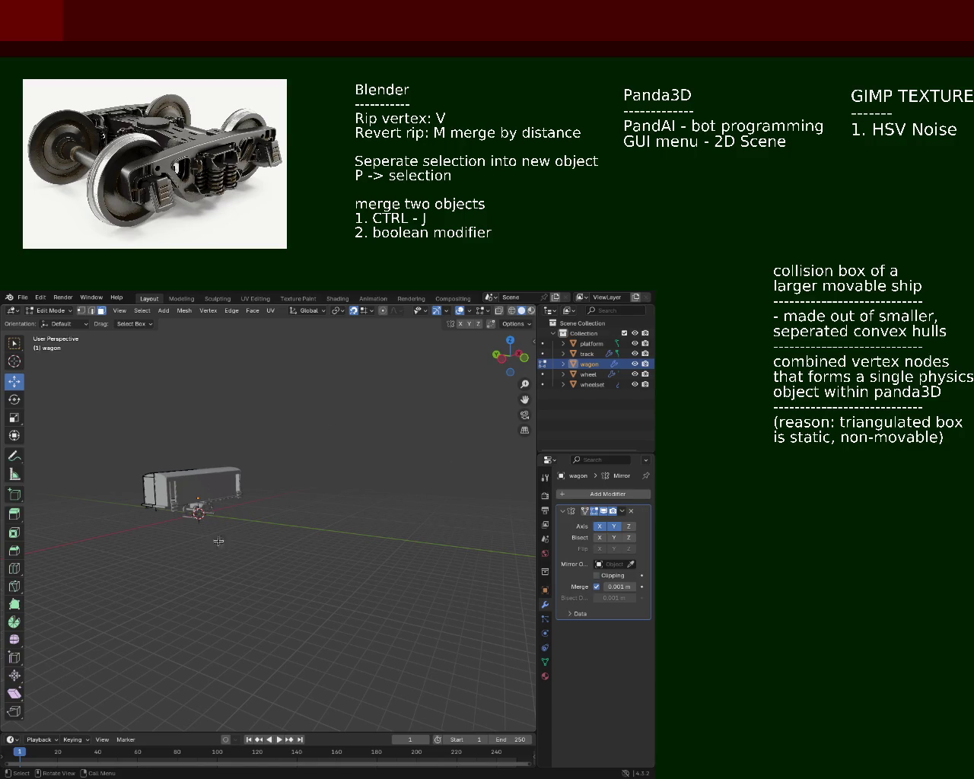
mouse_move(168, 511)
middle_down()
mouse_move(209, 477)
mouse_move(233, 487)
middle_up()
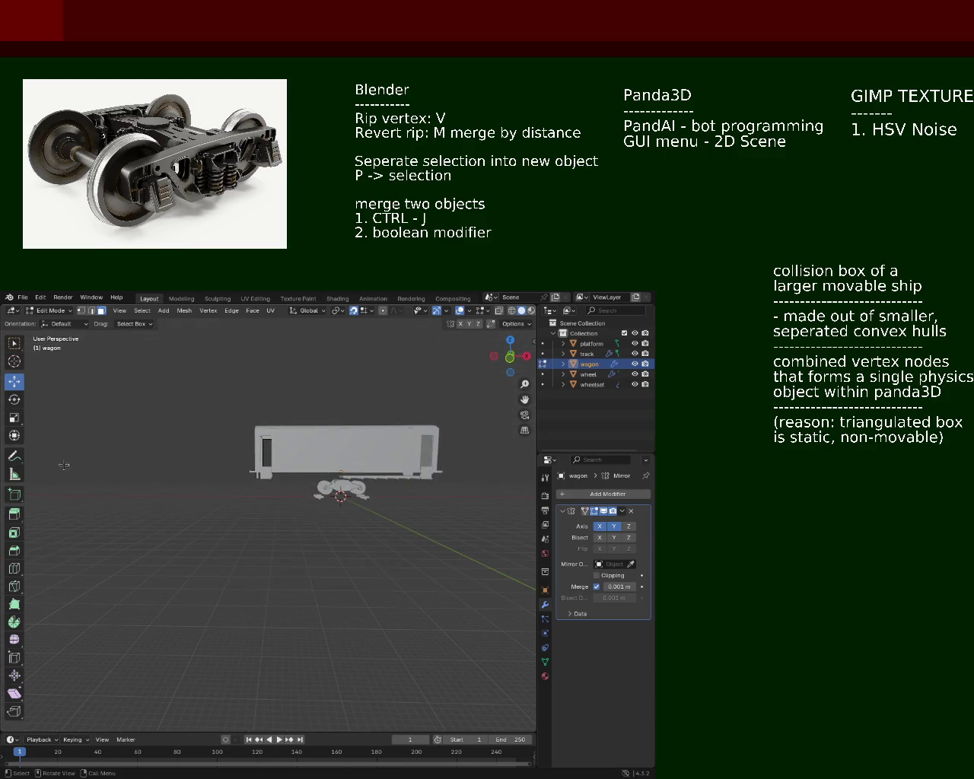
middle_drag(162, 443, 497, 414)
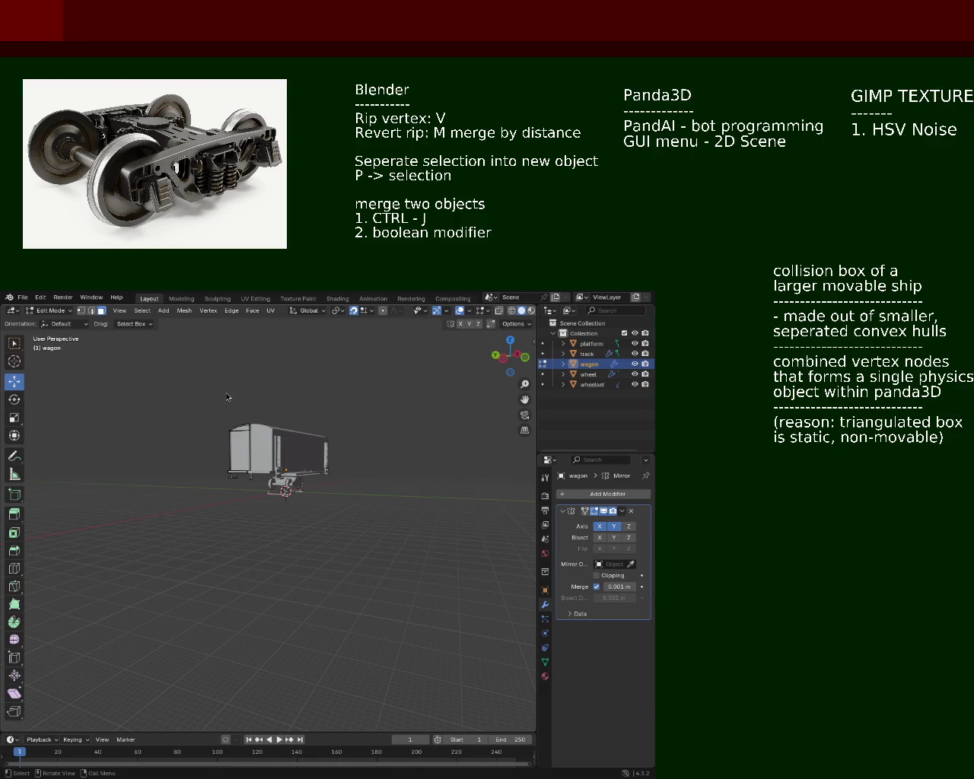
middle_drag(314, 476, 309, 519)
middle_drag(268, 459, 362, 419)
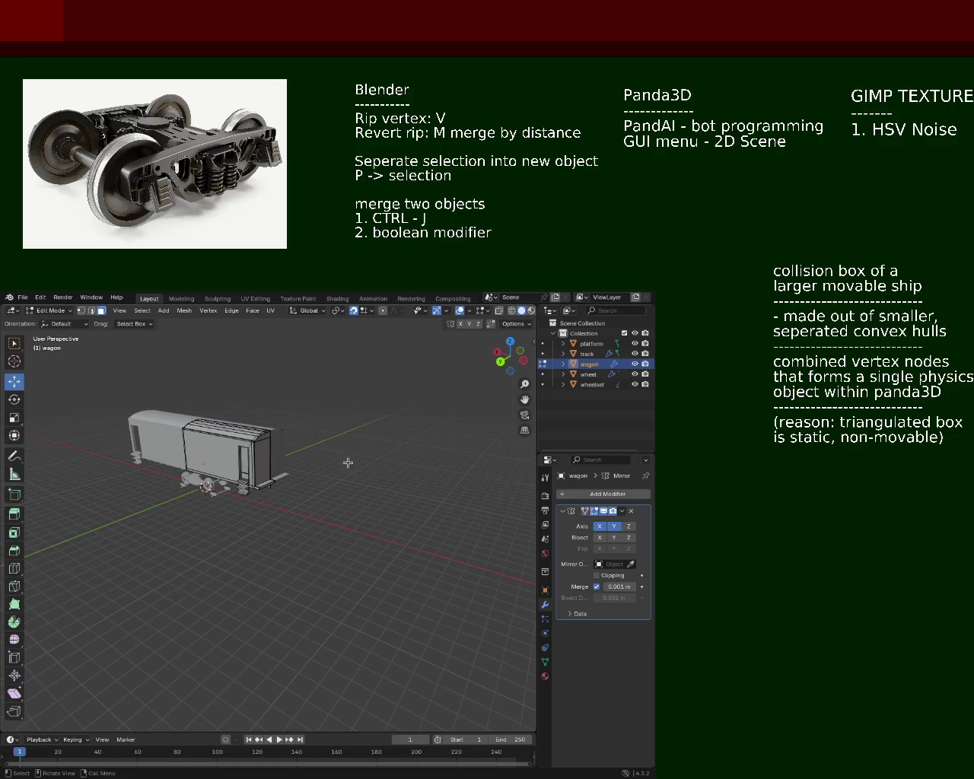
middle_drag(312, 459, 290, 459)
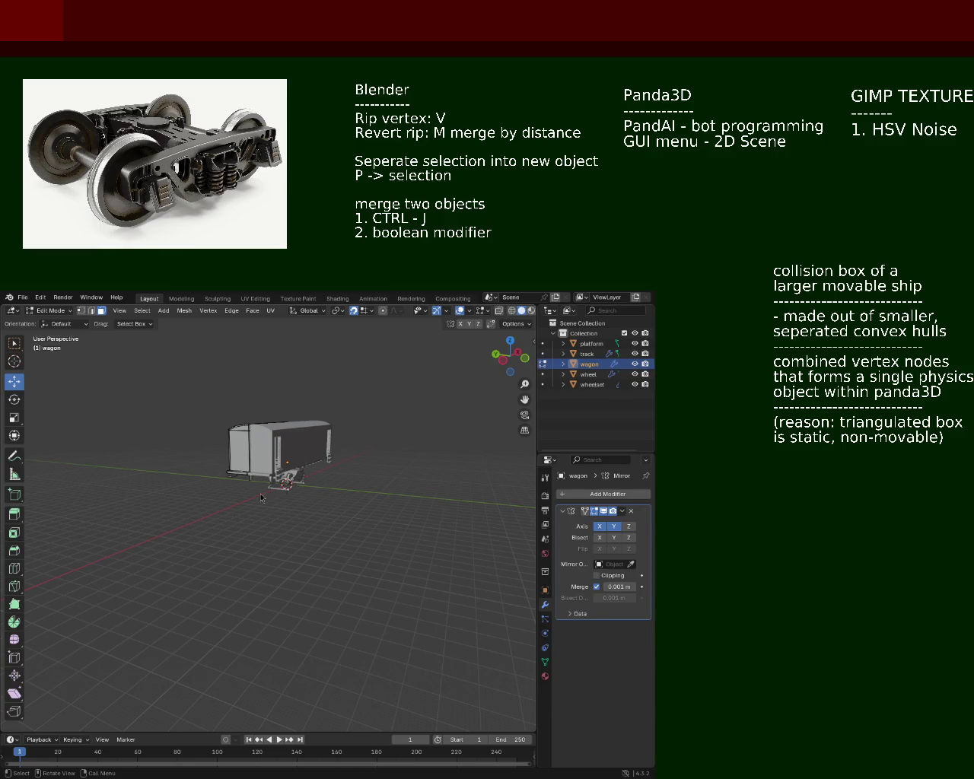
middle_drag(260, 498, 152, 457)
scroll(72, 423, up, 3)
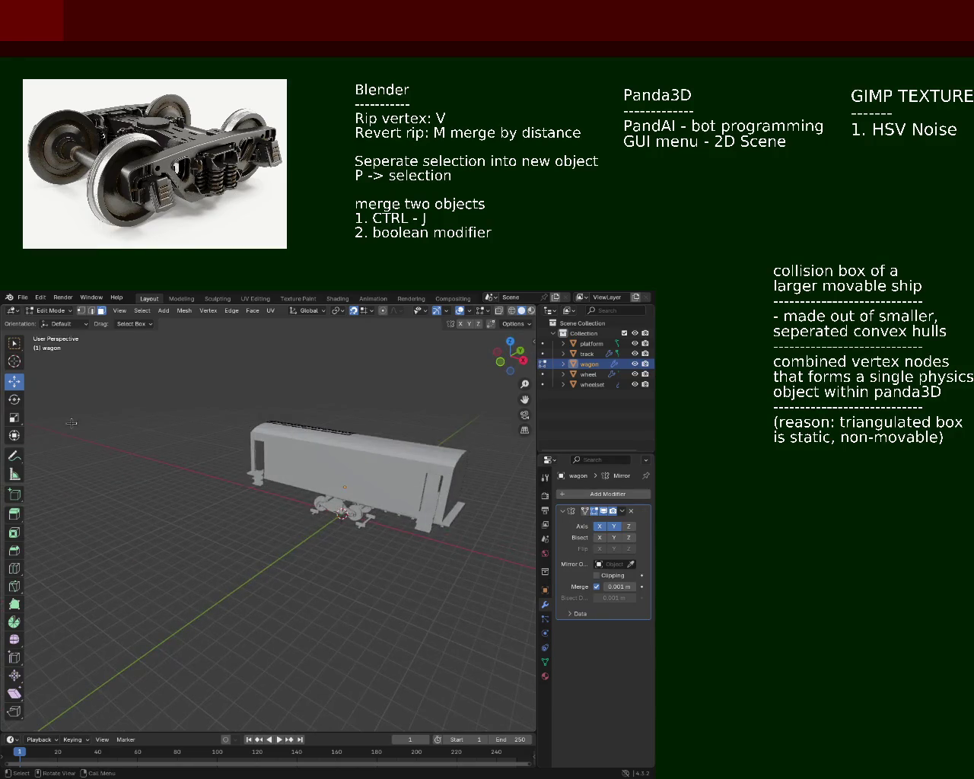
middle_drag(72, 423, 308, 576)
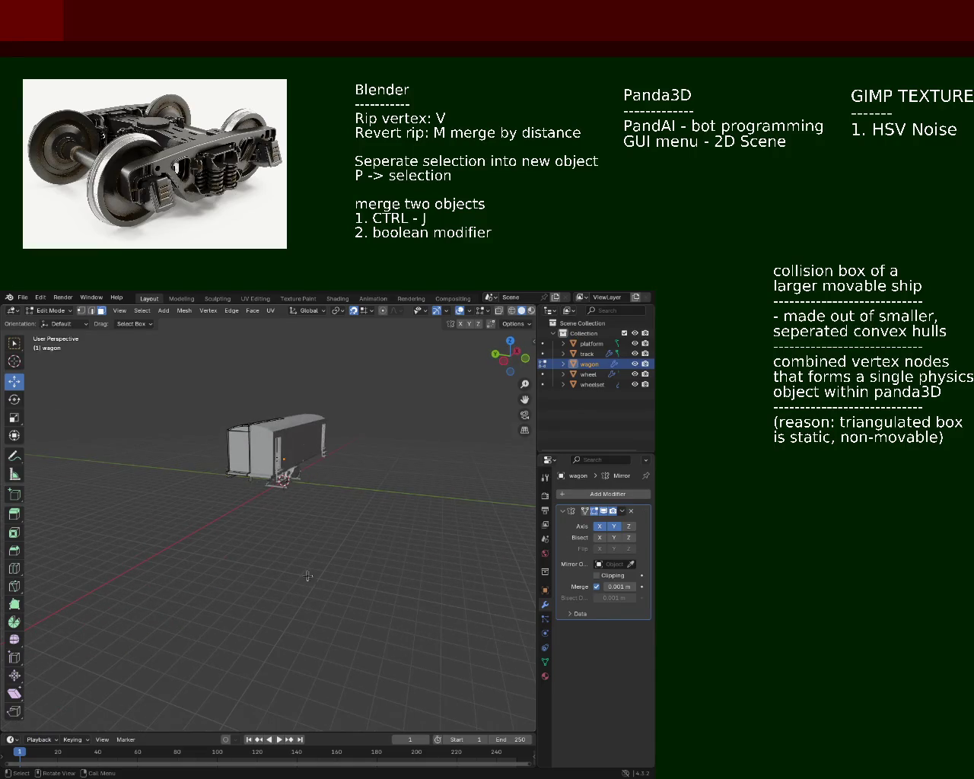
middle_drag(460, 528, 340, 497)
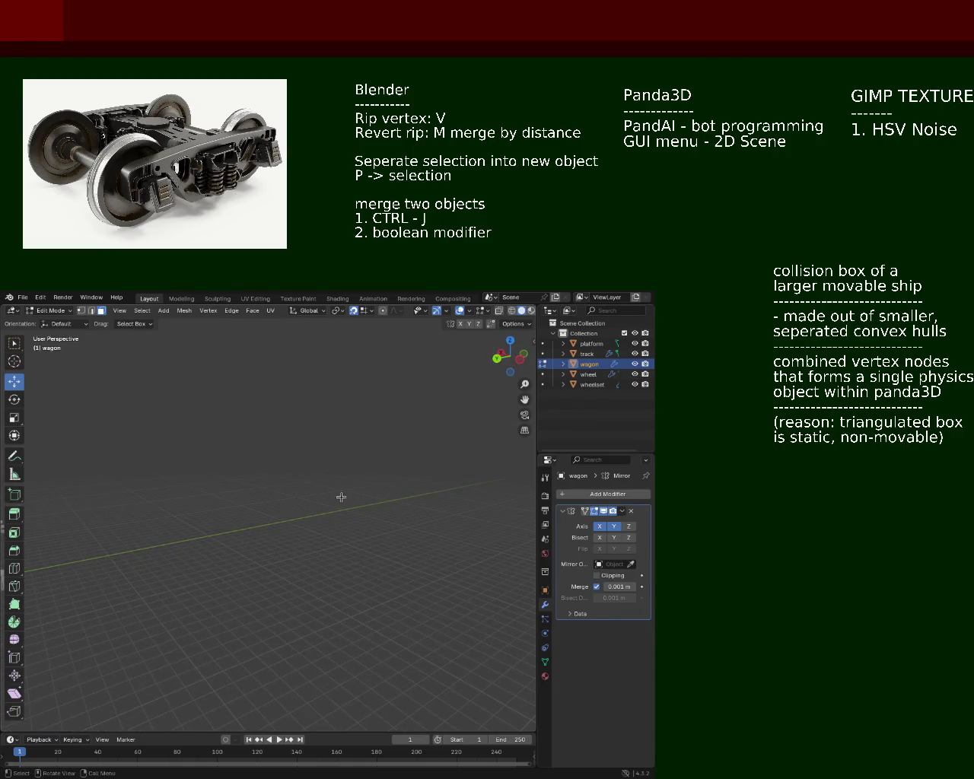
middle_drag(469, 423, 373, 484)
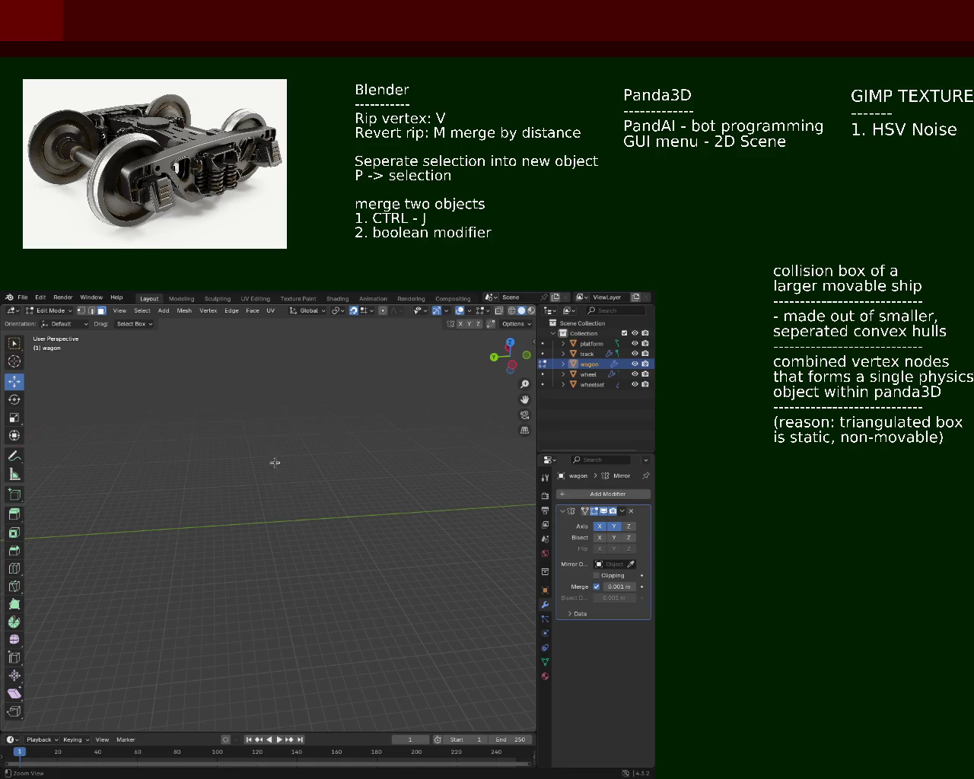
mouse_move(274, 461)
shift+middle_down()
mouse_move(118, 504)
mouse_move(250, 509)
mouse_move(336, 498)
mouse_move(232, 505)
mouse_move(163, 576)
mouse_move(240, 493)
mouse_move(280, 588)
shift+middle_up()
scroll(244, 487, up, 5)
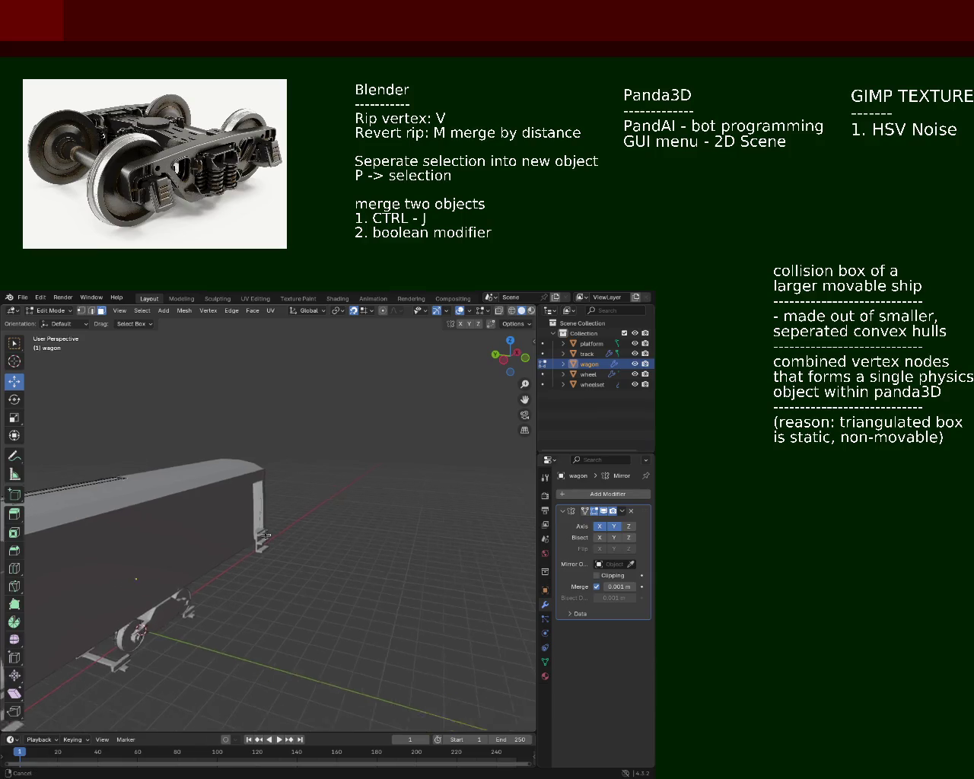
scroll(248, 517, down, 4)
mouse_move(249, 516)
middle_down()
mouse_move(279, 539)
mouse_move(315, 500)
mouse_move(80, 505)
mouse_move(203, 506)
mouse_move(242, 476)
middle_up()
scroll(279, 539, up, 5)
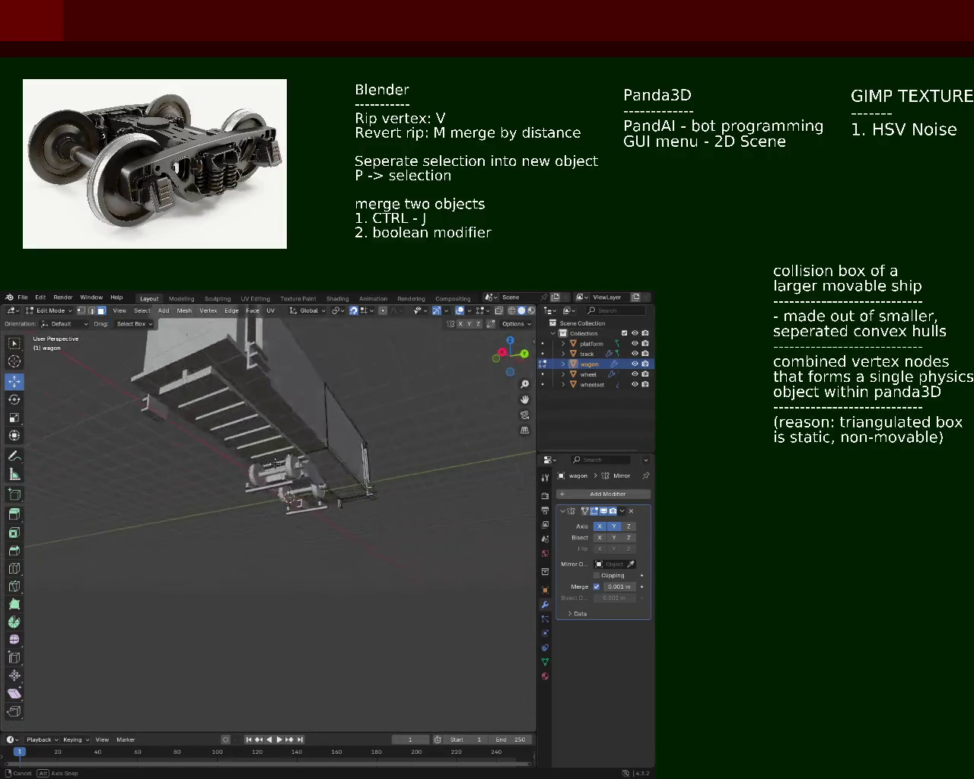
middle_drag(242, 475, 316, 626)
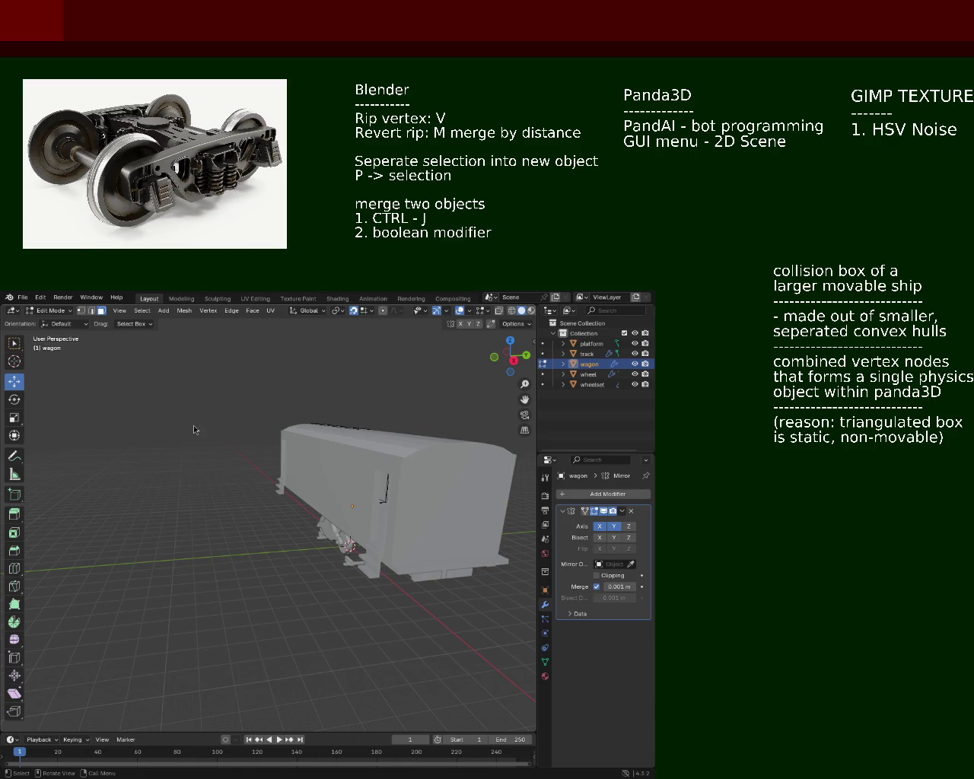
mouse_move(193, 425)
middle_down()
mouse_move(169, 423)
mouse_move(135, 467)
mouse_move(204, 471)
mouse_move(325, 551)
mouse_move(231, 487)
mouse_move(339, 519)
middle_up()
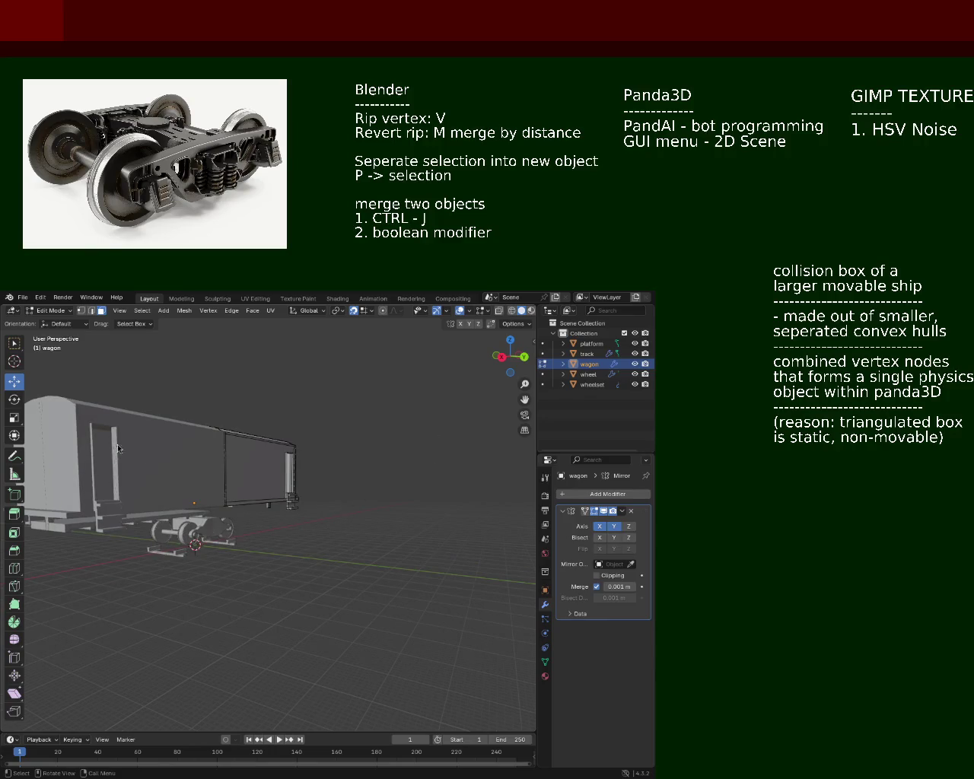
mouse_move(192, 478)
middle_down()
mouse_move(464, 462)
mouse_move(567, 370)
middle_up()
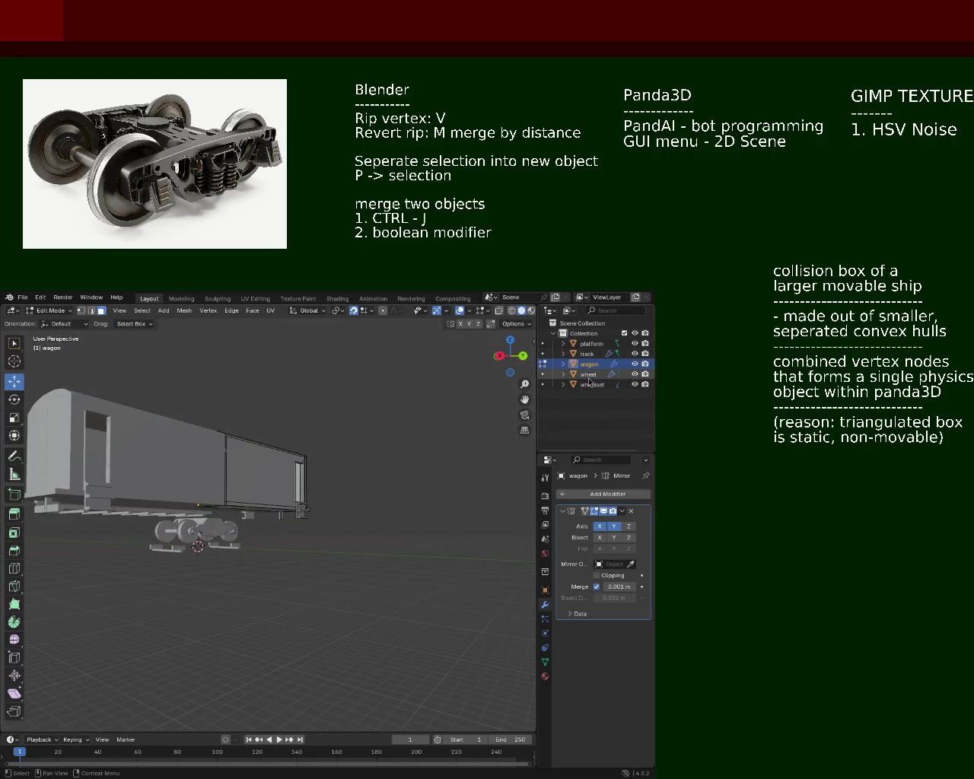
In Object Mode, add a Mirror modifier to the platform with Axis X enabled
click(591, 344)
middle_drag(381, 502, 441, 512)
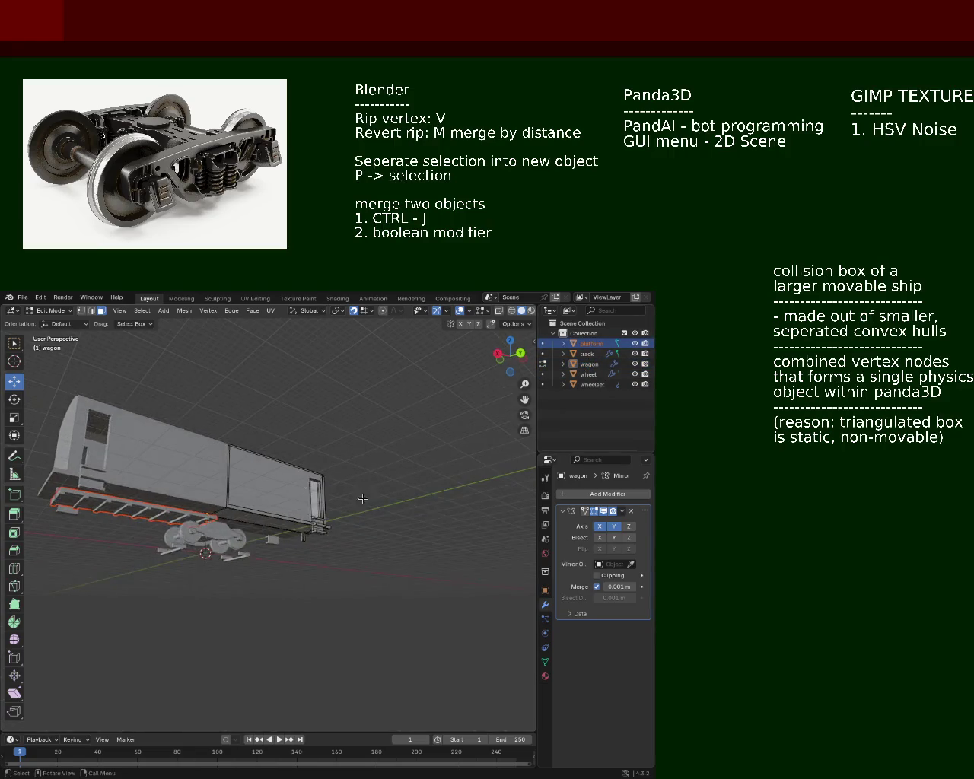
key(Tab)
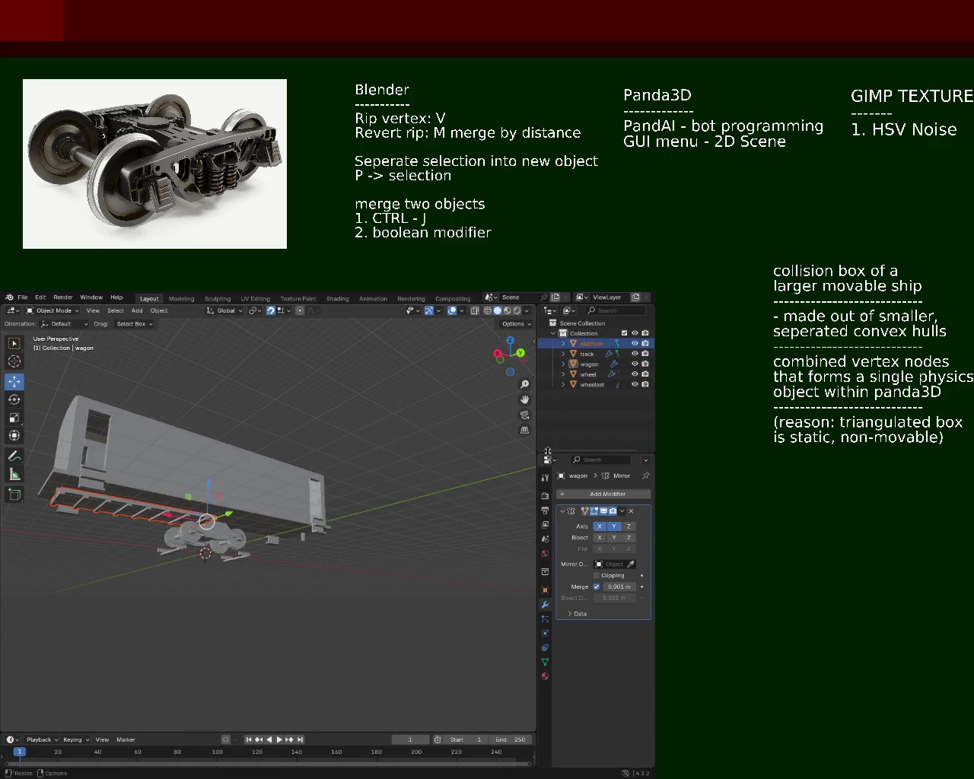
click(591, 353)
click(591, 343)
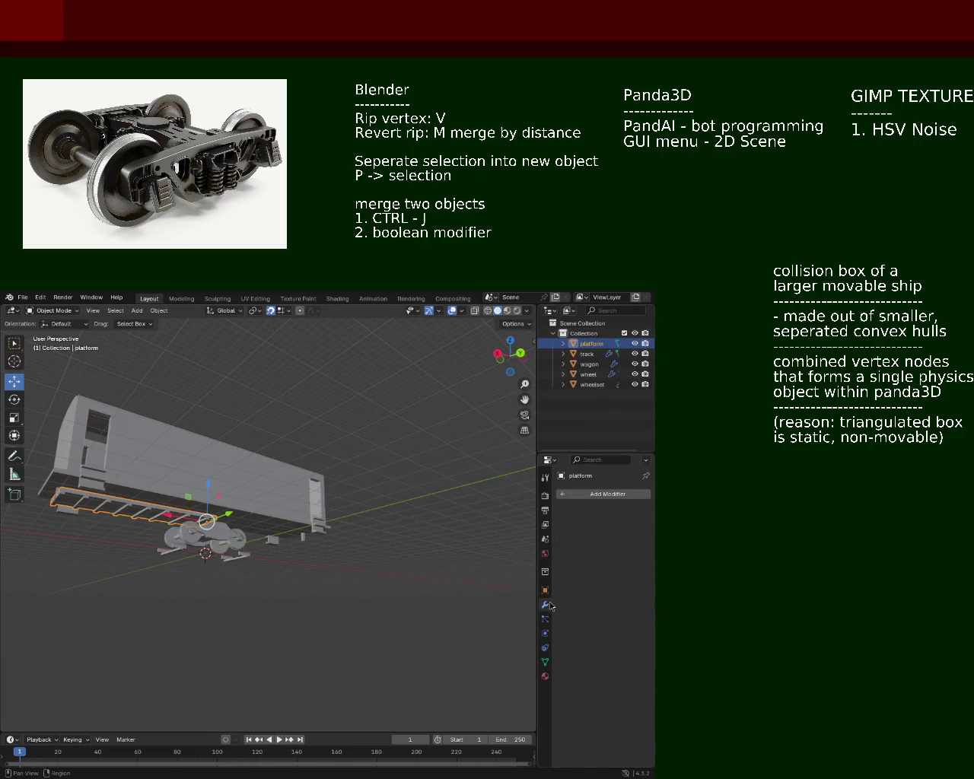
click(586, 495)
click(584, 499)
text(mirror)
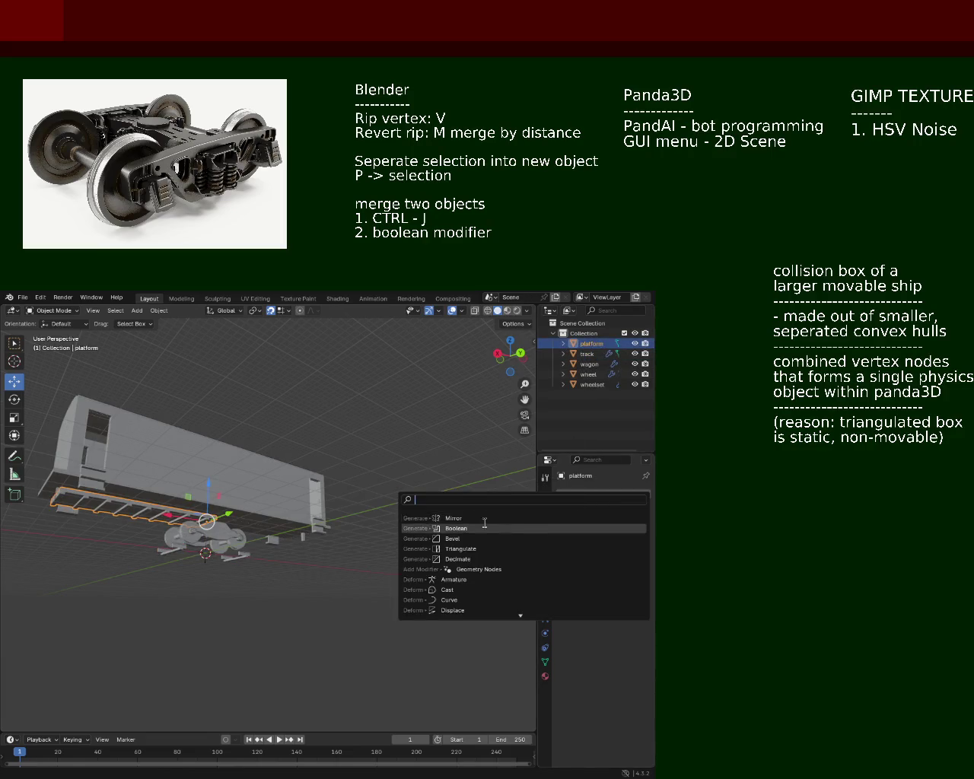
key(Return)
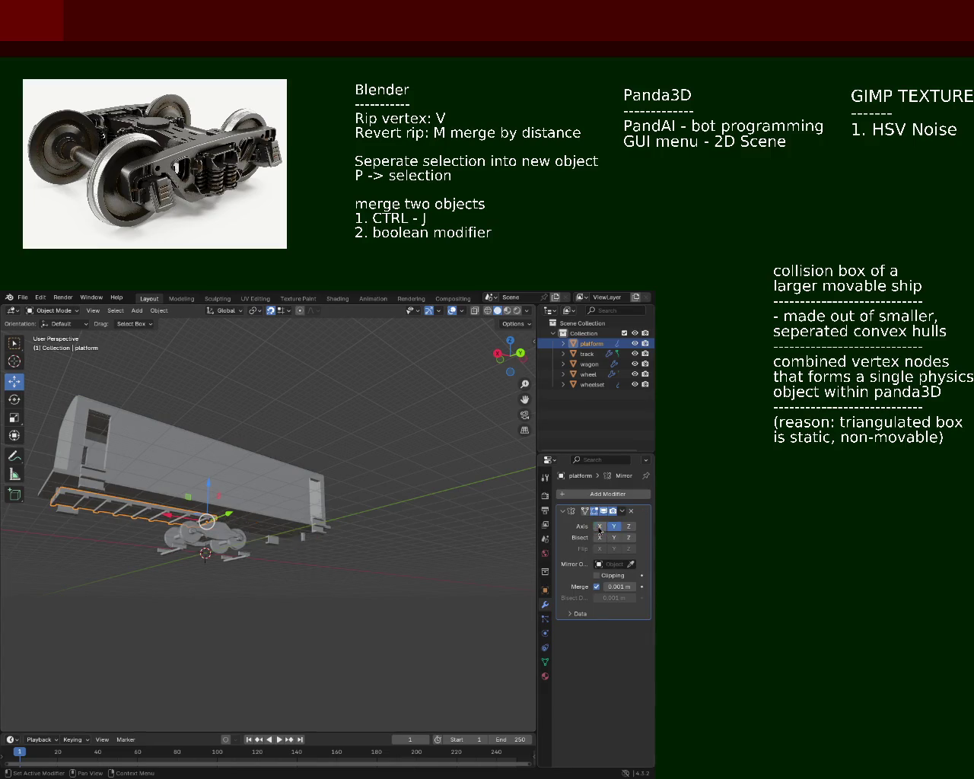
middle_drag(320, 472, 251, 457)
click(600, 527)
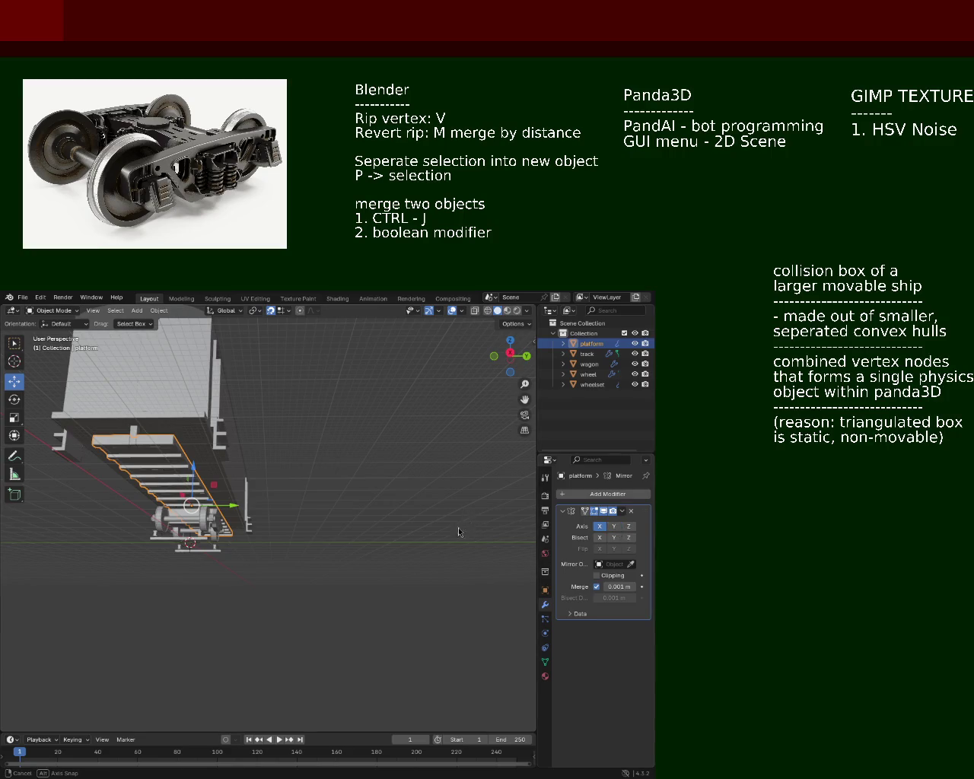
Save the file as train.blend
mouse_move(458, 527)
middle_down()
mouse_move(190, 528)
mouse_move(175, 497)
mouse_move(483, 420)
middle_up()
key(ctrl+s)
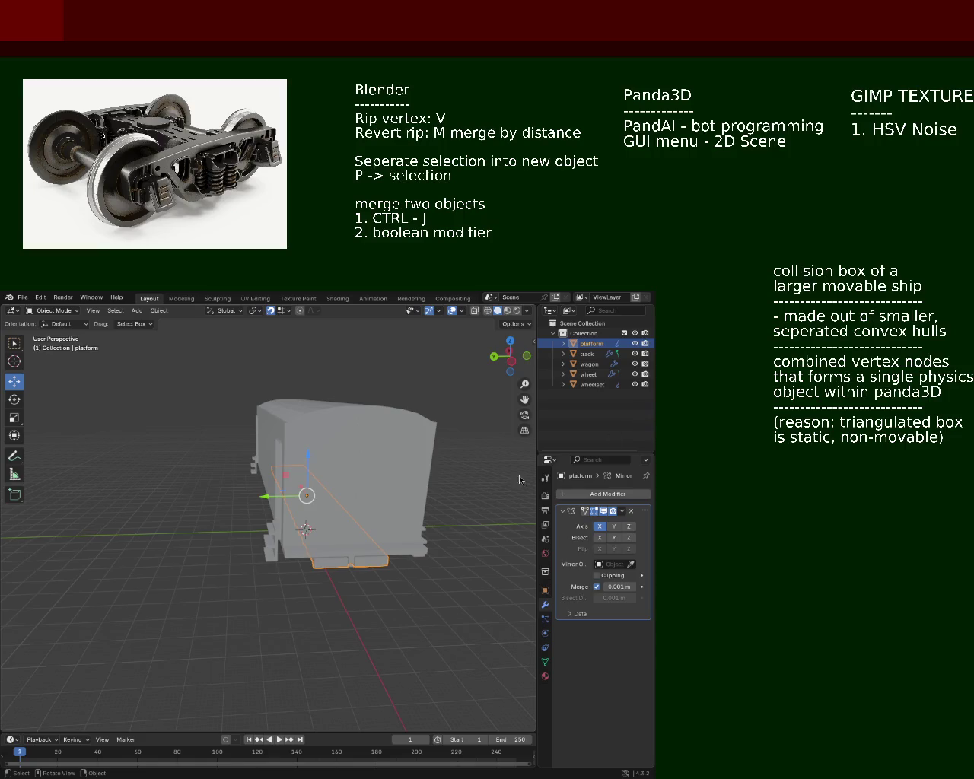
mouse_move(228, 430)
middle_down()
mouse_move(170, 425)
mouse_move(246, 497)
mouse_move(251, 449)
mouse_move(260, 467)
mouse_move(126, 492)
mouse_move(175, 495)
middle_up()
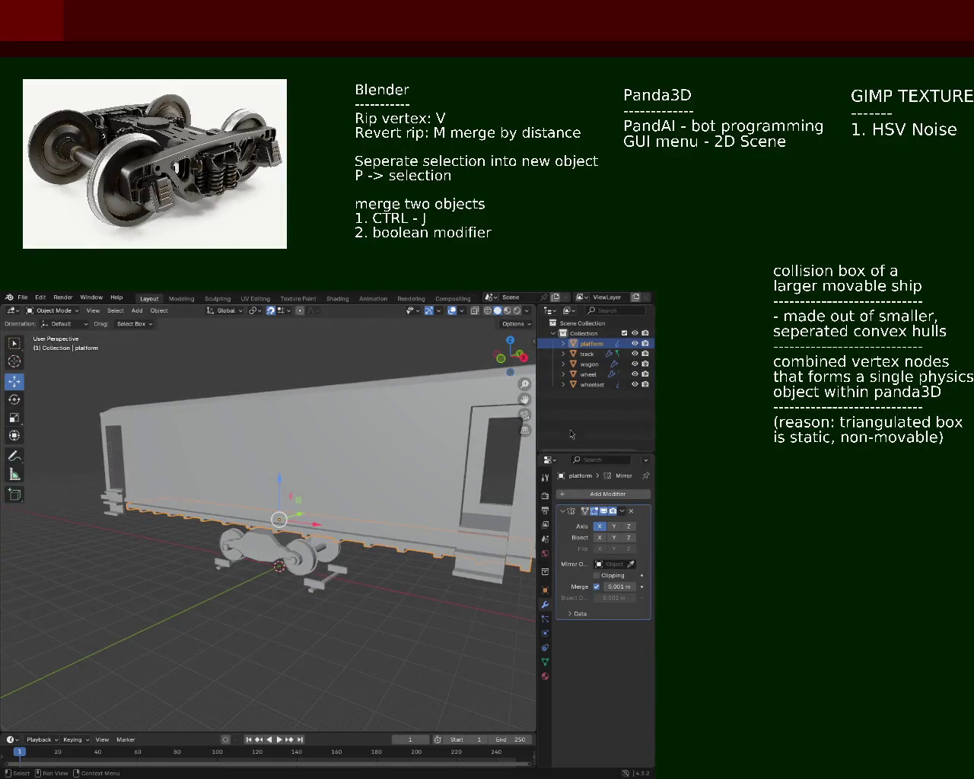
Hide the platform, track, wagon and wheel objects in the Outliner, keeping the wheelset shown
click(584, 354)
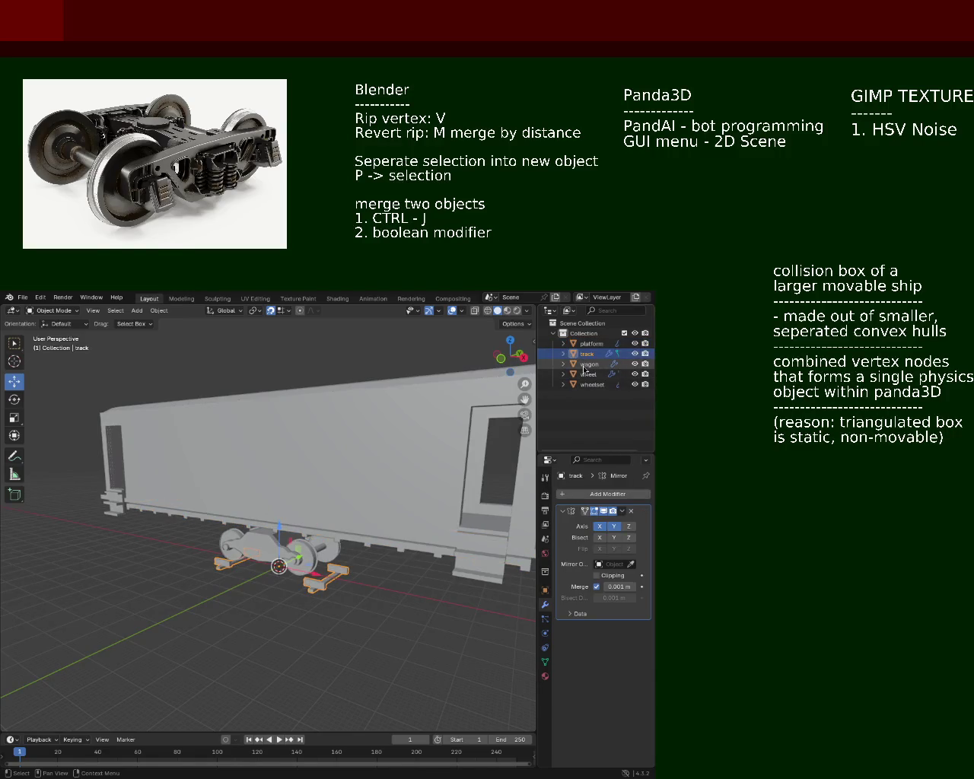
click(588, 365)
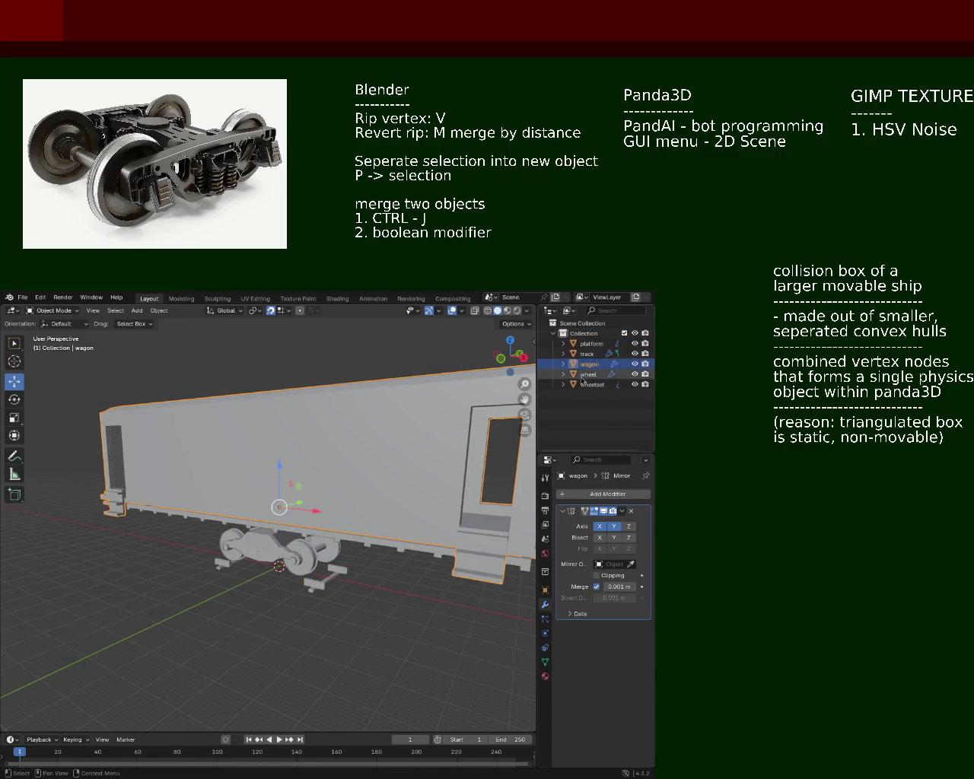
click(588, 374)
middle_drag(373, 461, 456, 449)
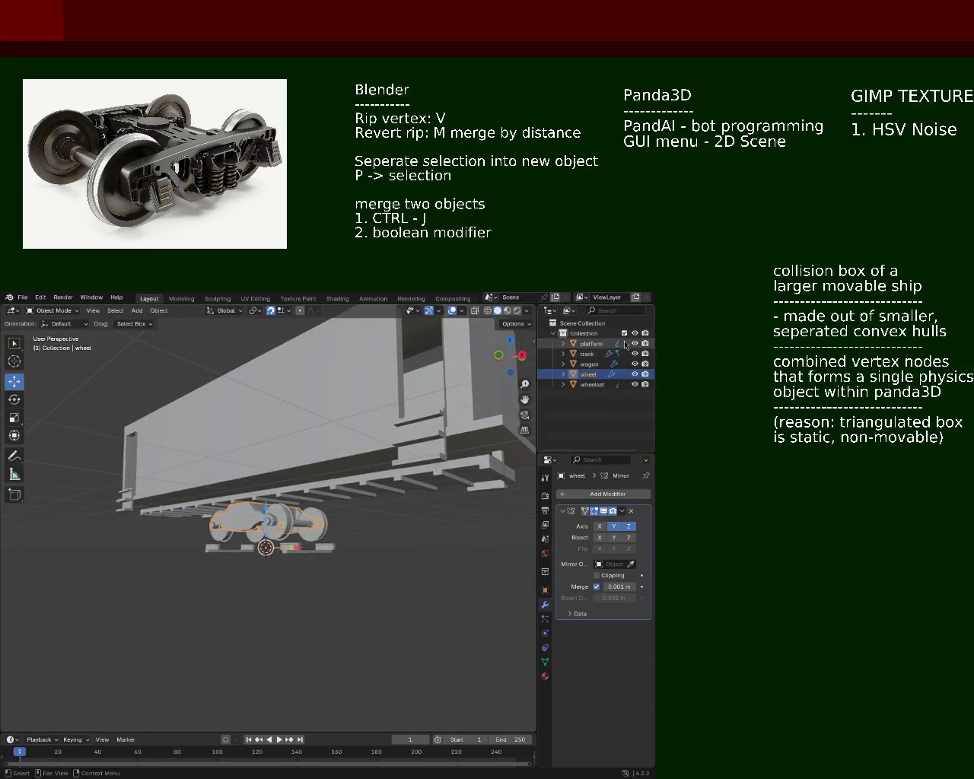
click(634, 344)
click(635, 354)
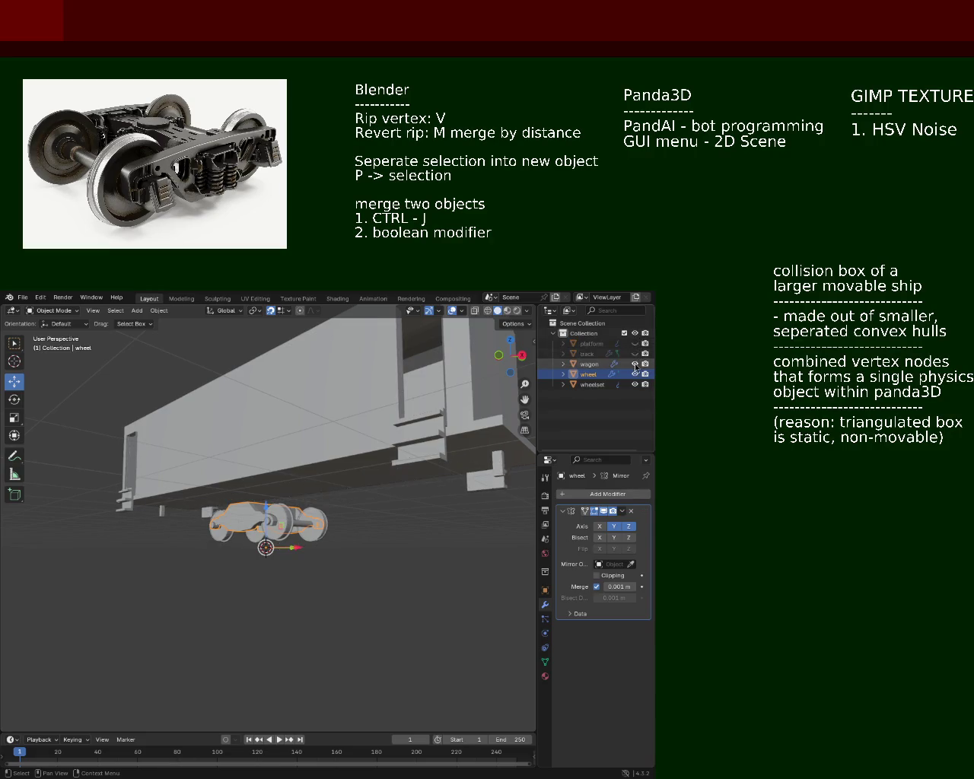
click(634, 363)
click(634, 374)
click(634, 384)
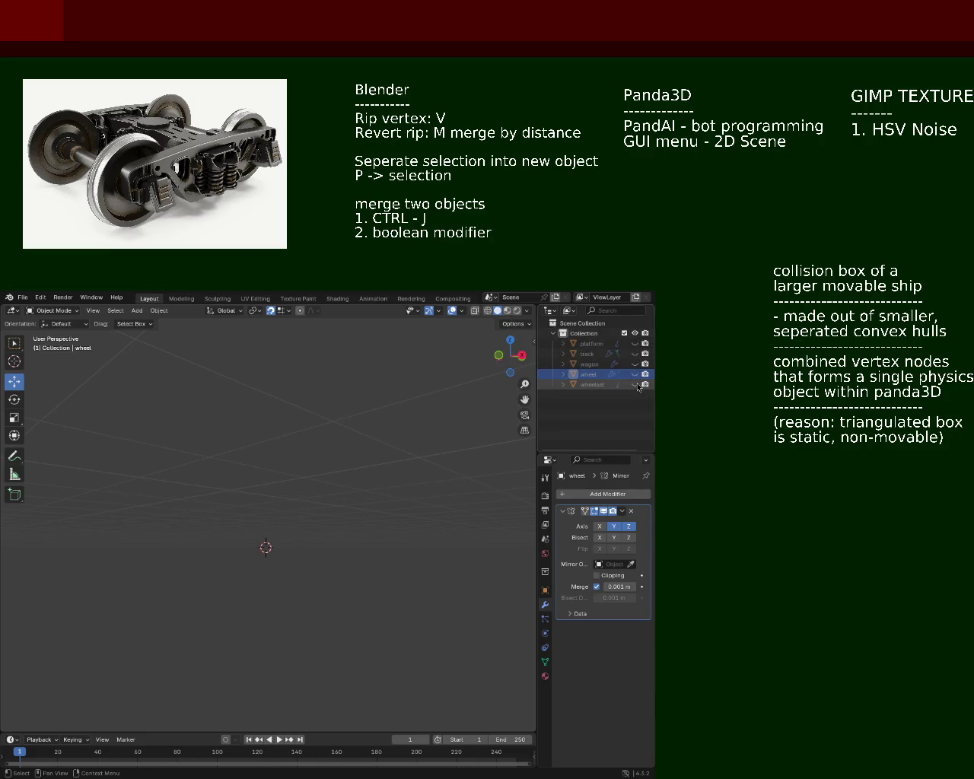
click(635, 385)
Unhide the wheel bogie frame and hide the wheelsets so only the frame remains
middle_drag(327, 563, 281, 595)
scroll(282, 595, up, 3)
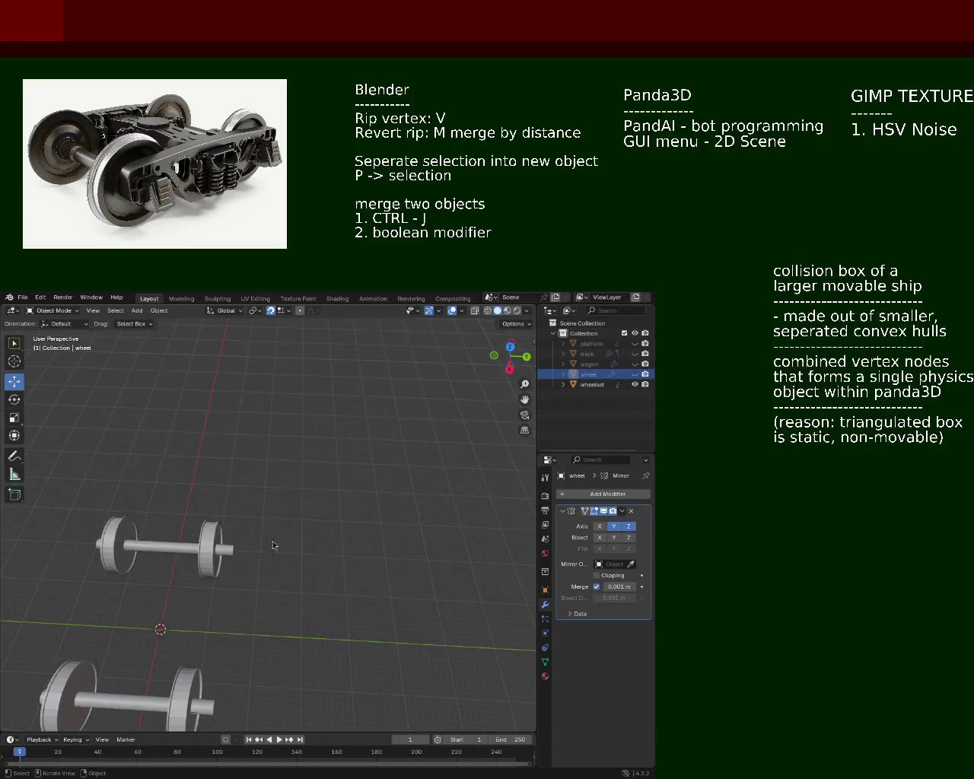
middle_drag(273, 546, 336, 456)
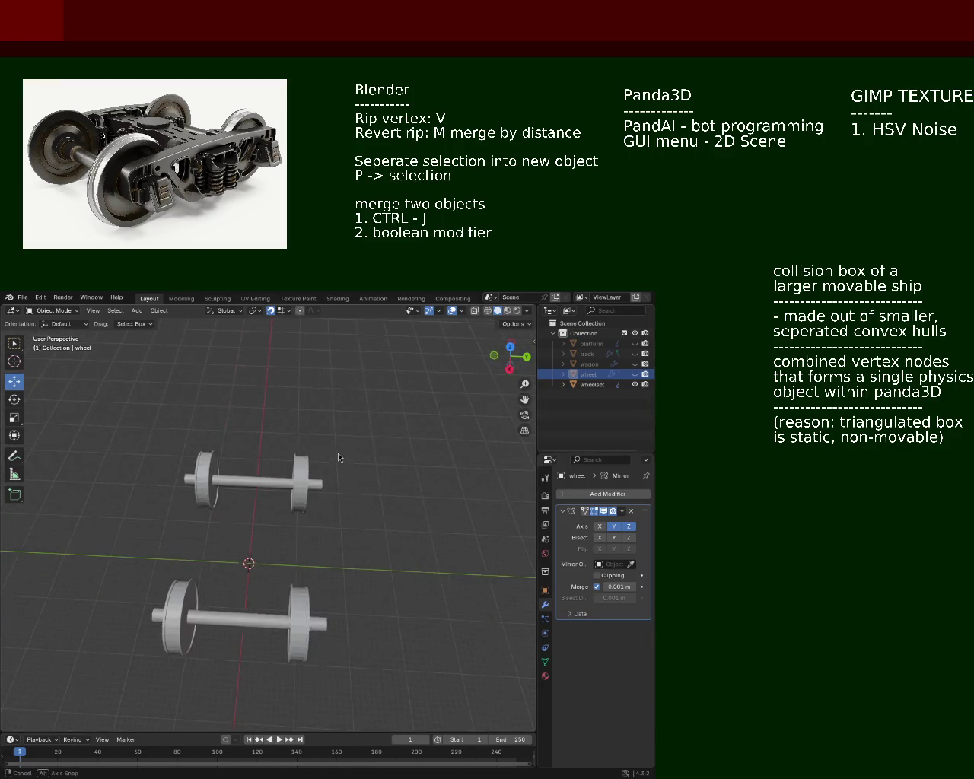
click(635, 375)
click(634, 384)
middle_drag(335, 494, 300, 471)
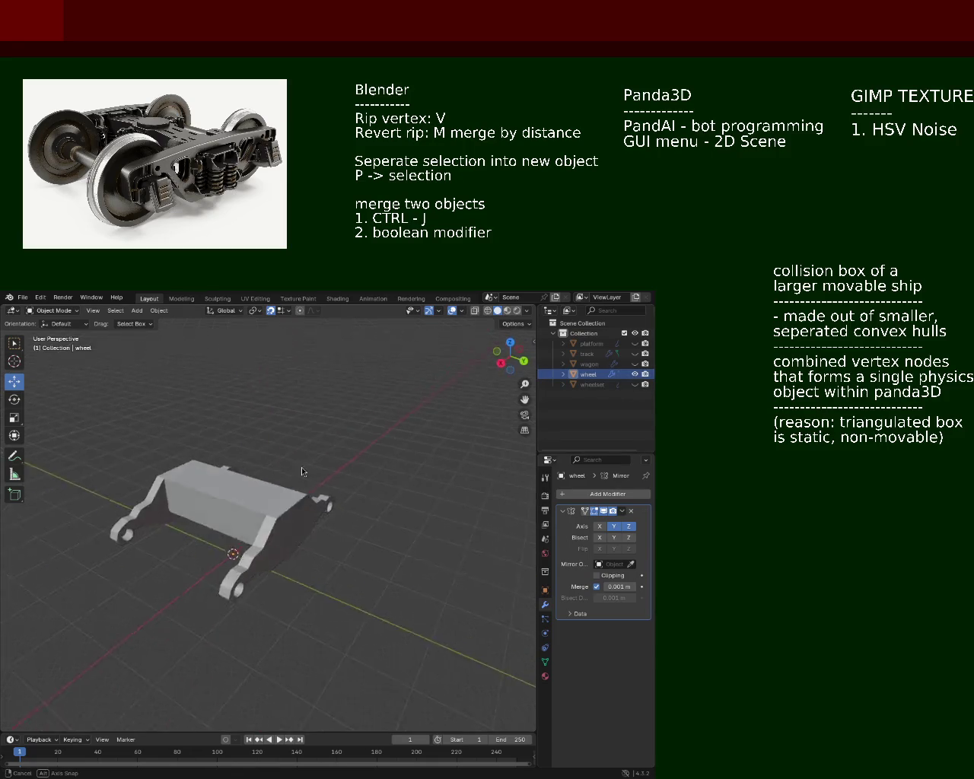
Rename the wheel object to 'base' and make the wheelset visible again
double_click(589, 375)
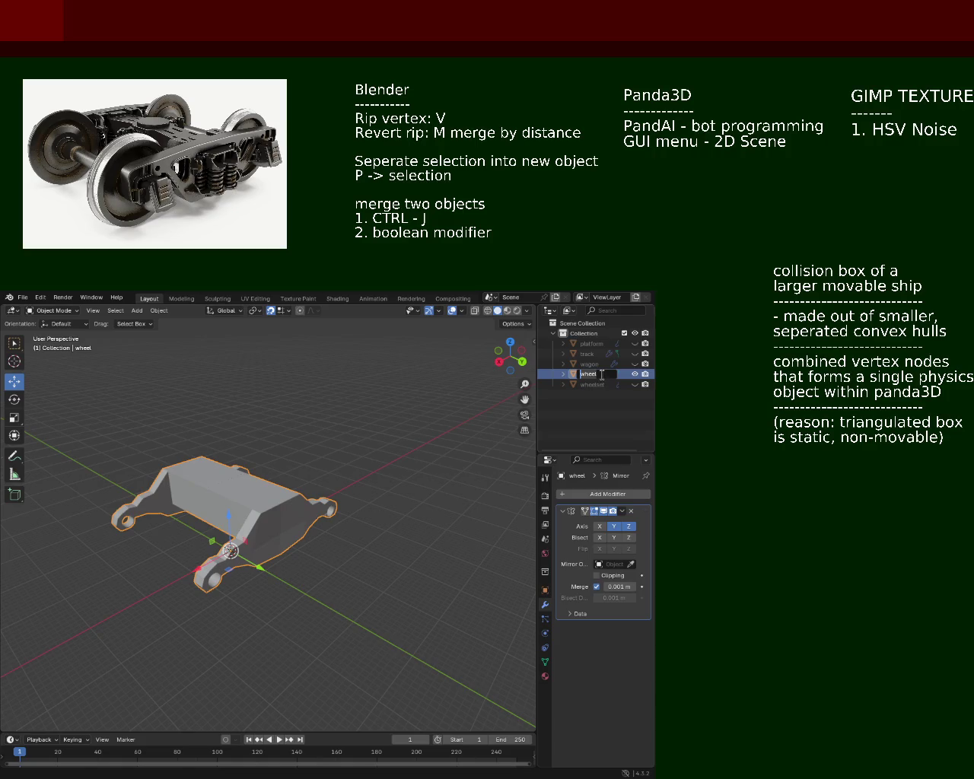
click(602, 374)
drag(603, 374, 572, 370)
text(base)
key(Return)
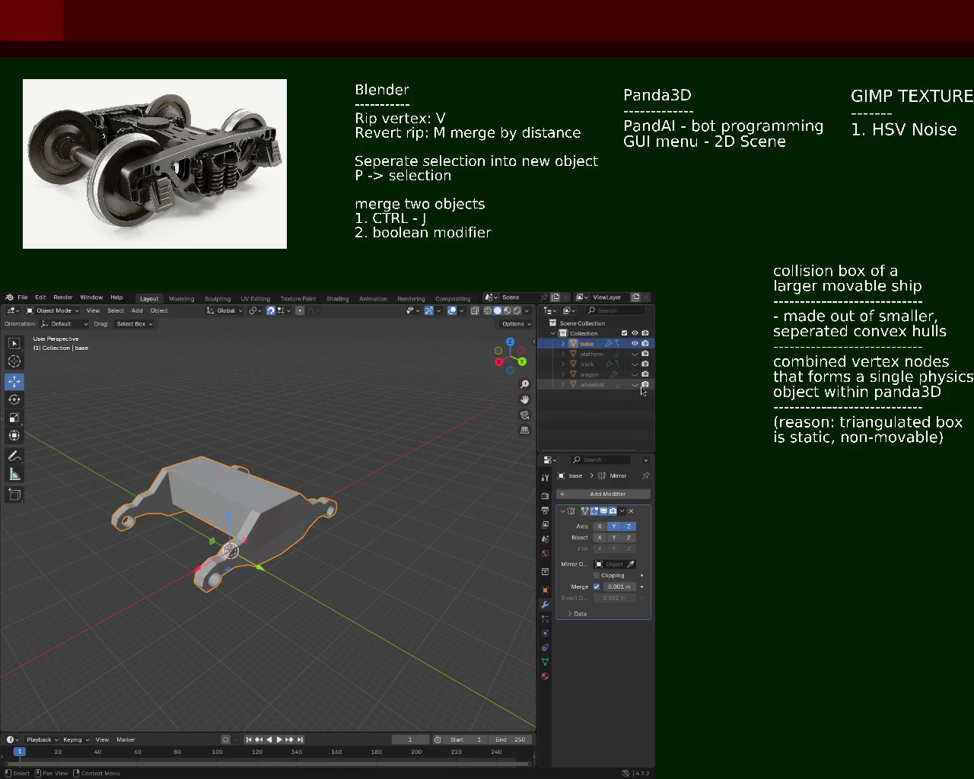
click(635, 385)
Hide the base, platform and track, leaving the two wheelsets visible
click(636, 385)
click(635, 385)
mouse_move(259, 438)
middle_down()
mouse_move(330, 451)
mouse_move(527, 390)
middle_up()
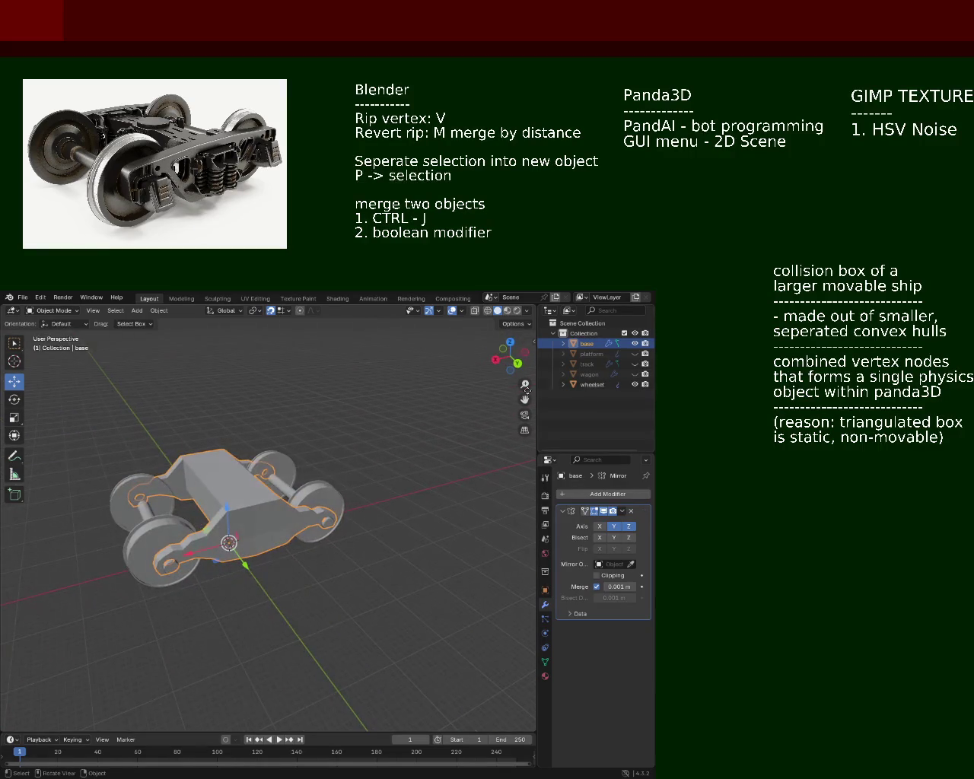
click(634, 354)
mouse_move(342, 456)
middle_down()
mouse_move(311, 514)
mouse_move(275, 500)
mouse_move(262, 525)
middle_up()
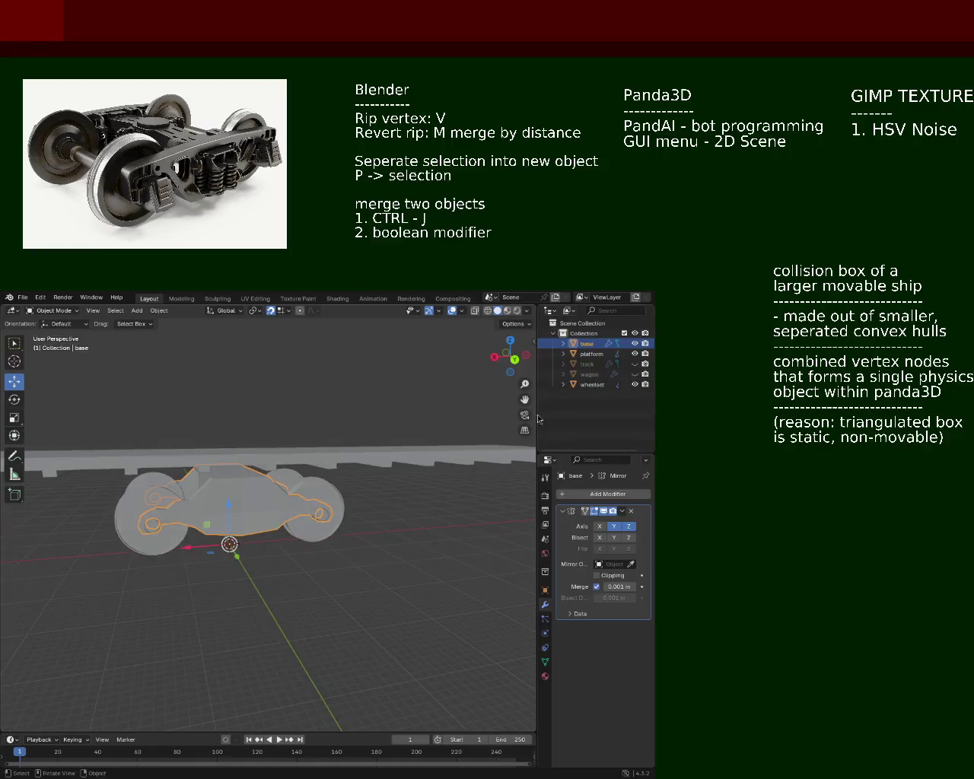
drag(634, 343, 634, 364)
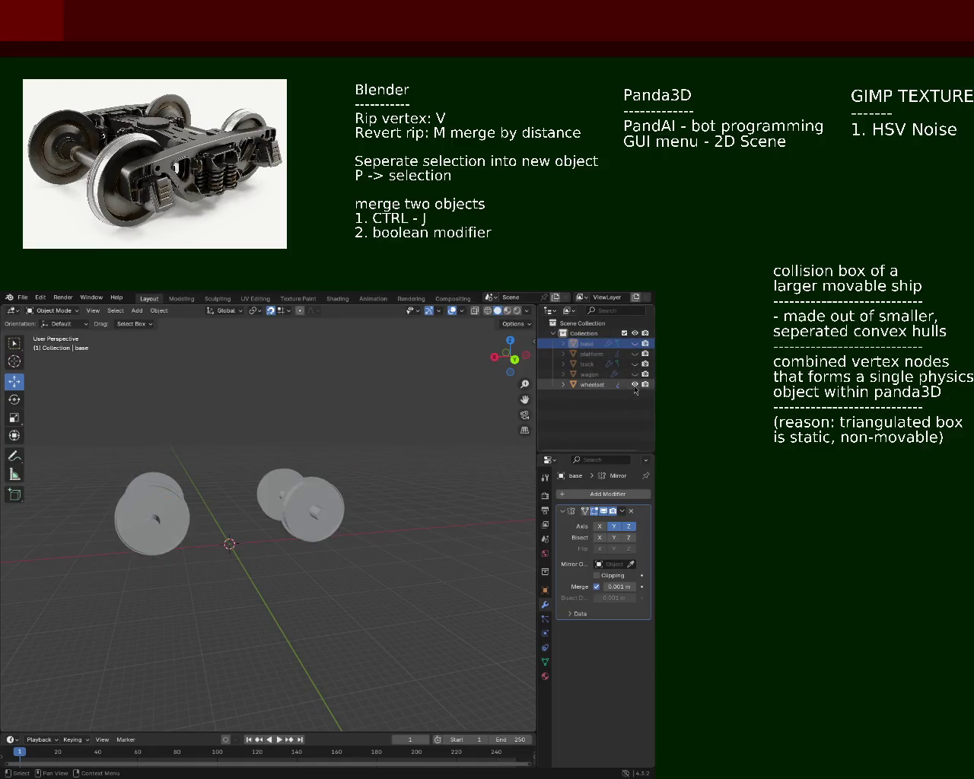
click(634, 384)
click(634, 385)
middle_drag(242, 510, 295, 545)
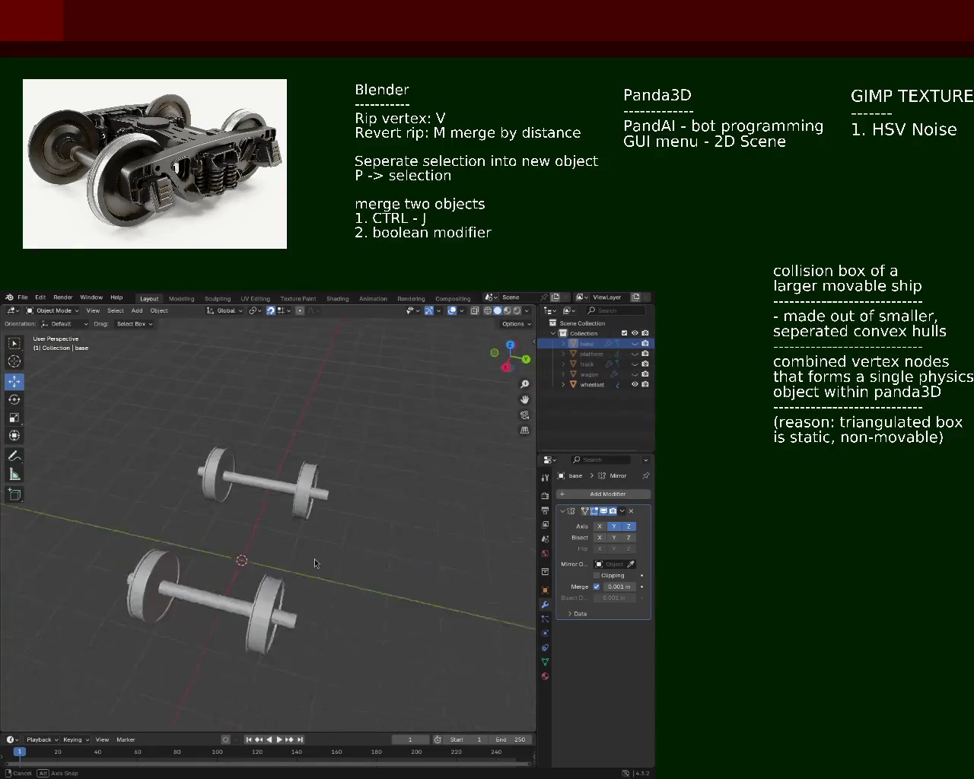
middle_drag(458, 469, 309, 523)
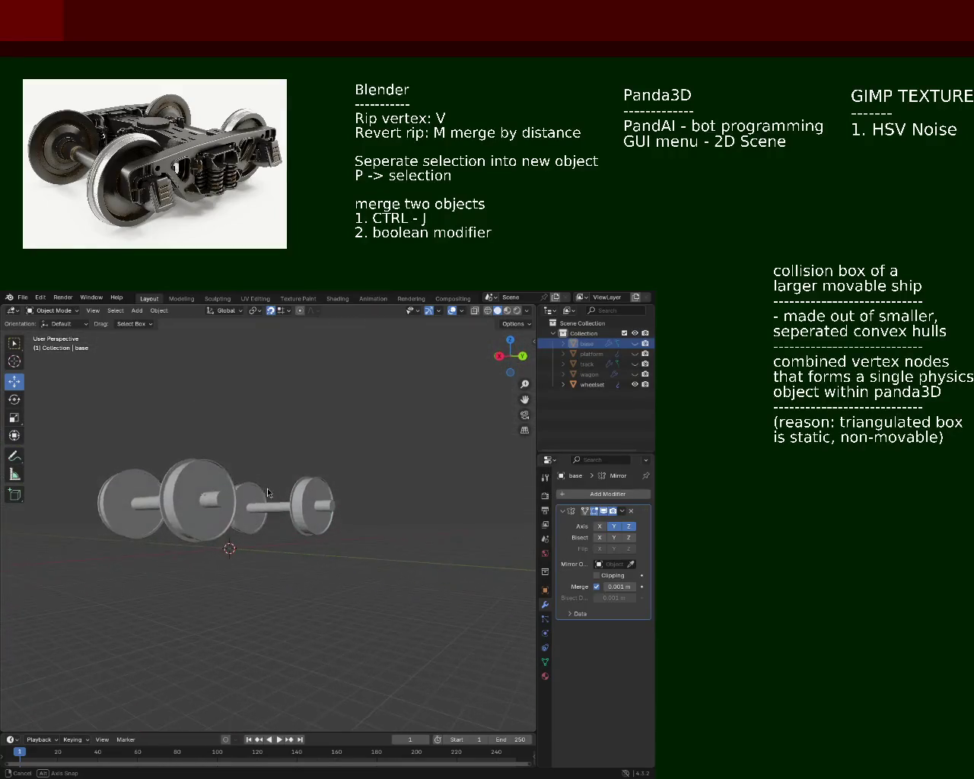
Unhide base, platform, track and wagon in turn, then select the wheelset and view the whole wagon
click(635, 344)
middle_drag(342, 494, 370, 534)
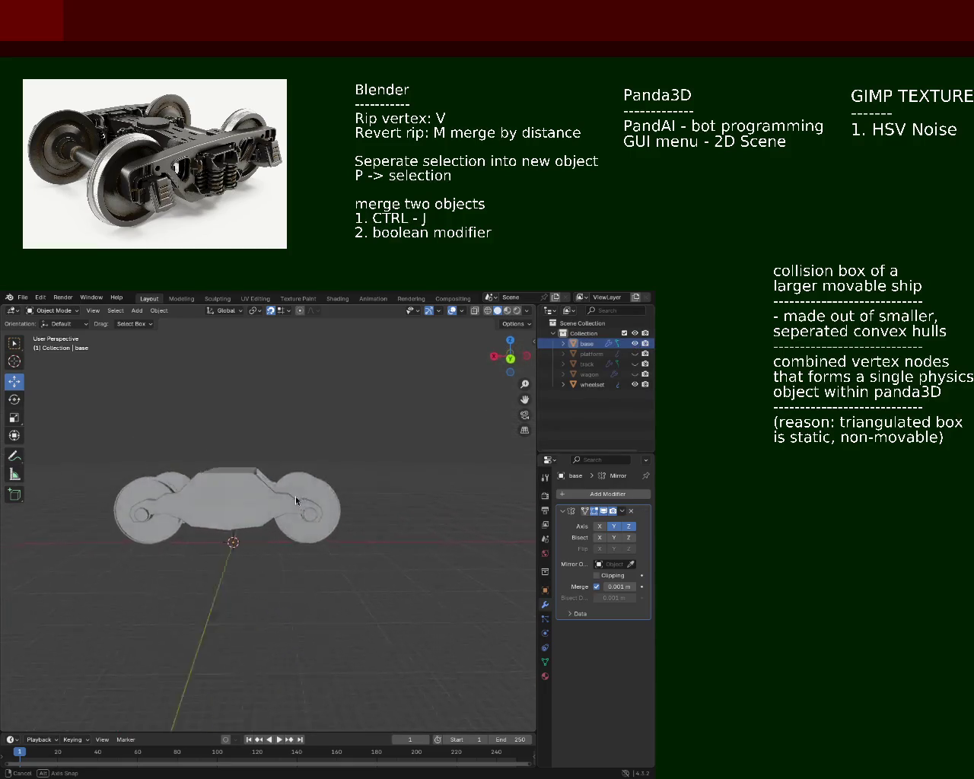
click(636, 354)
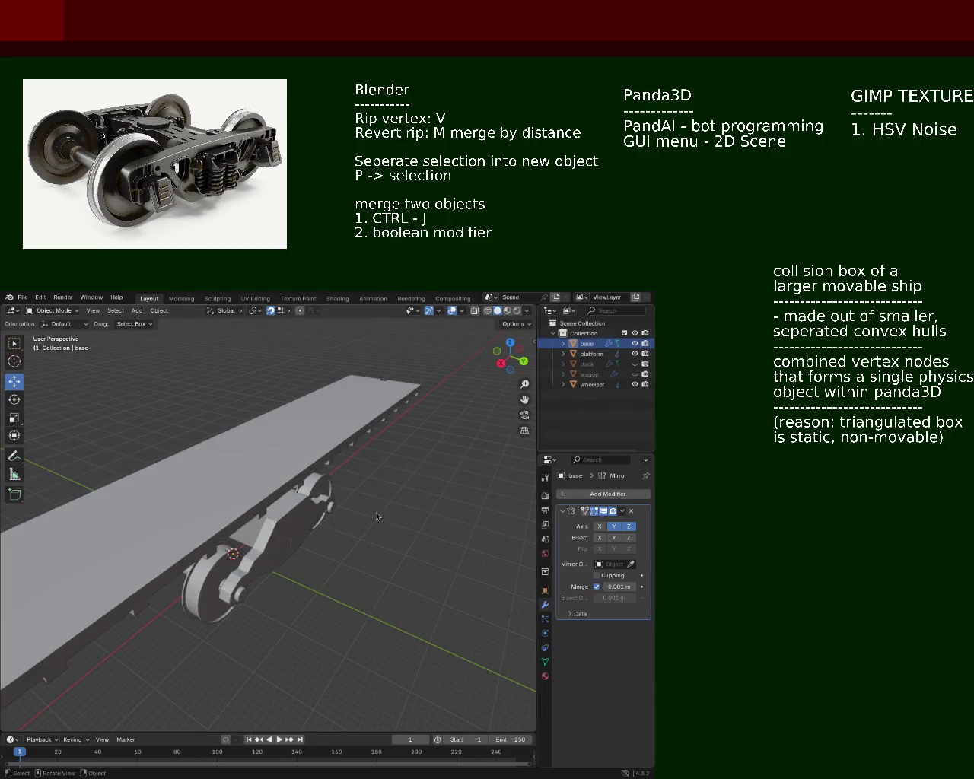
mouse_move(289, 563)
middle_down()
mouse_move(266, 487)
mouse_move(289, 579)
middle_up()
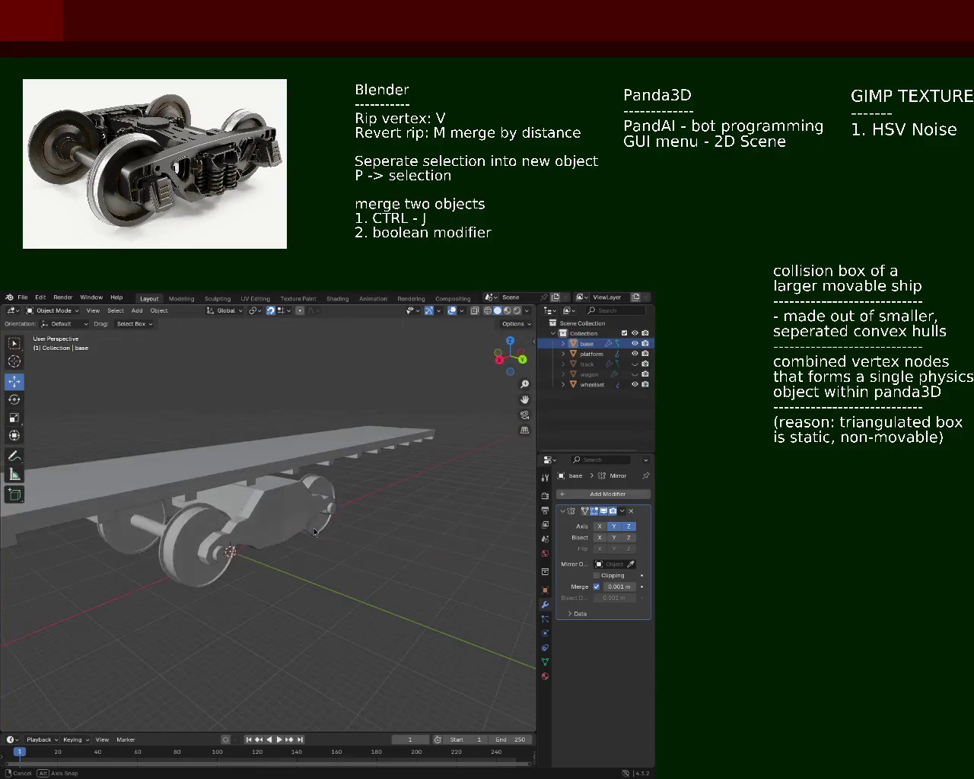
click(635, 363)
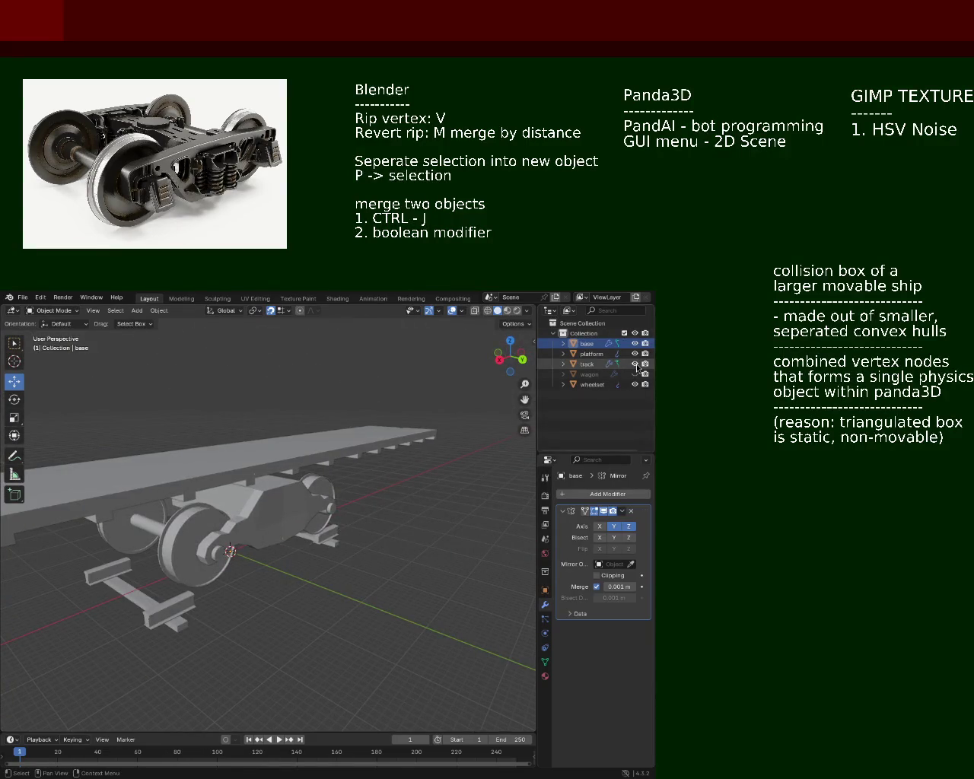
middle_drag(369, 512, 271, 513)
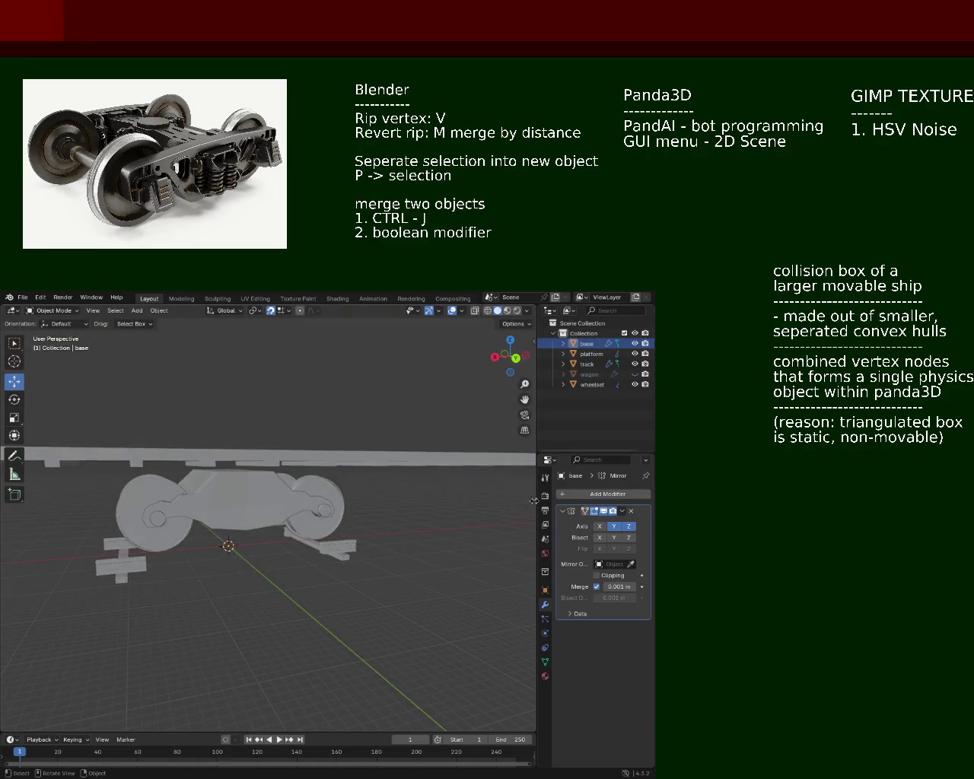
click(635, 375)
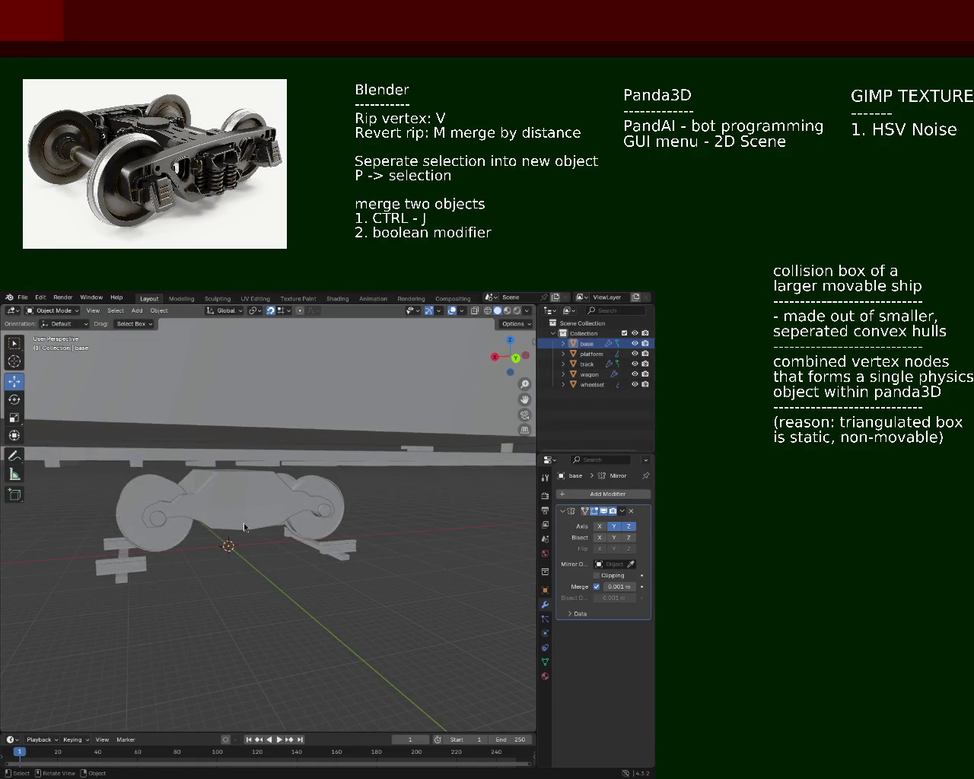
click(244, 524)
mouse_move(244, 525)
middle_down()
mouse_move(333, 429)
mouse_move(322, 499)
mouse_move(270, 491)
mouse_move(214, 506)
mouse_move(464, 521)
middle_up()
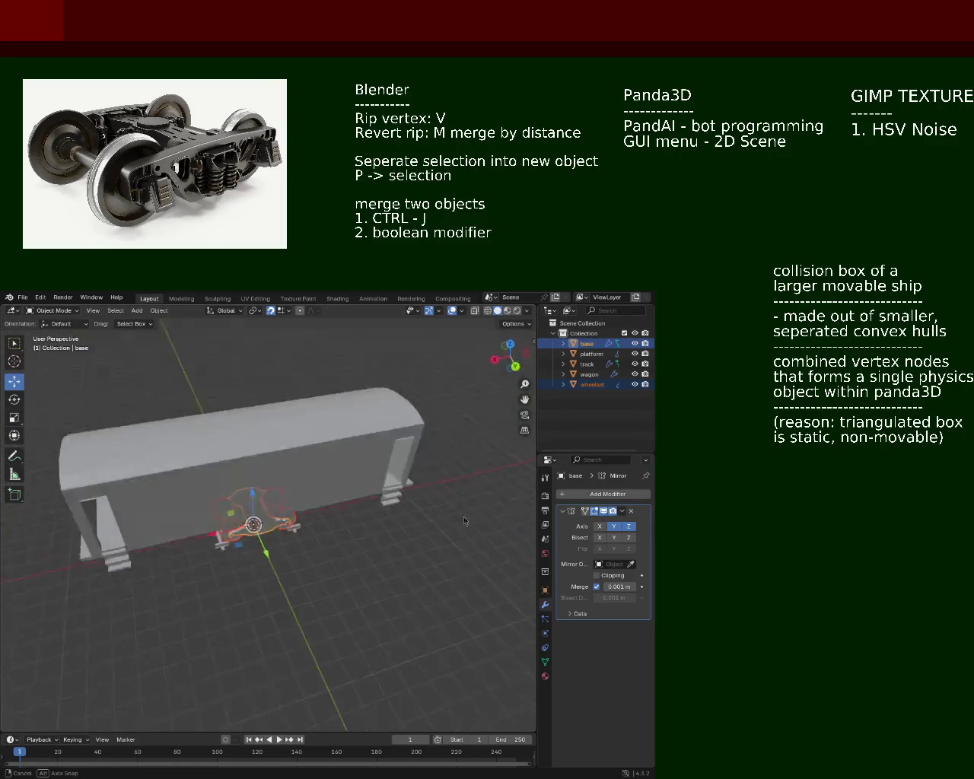
middle_drag(464, 522, 360, 490)
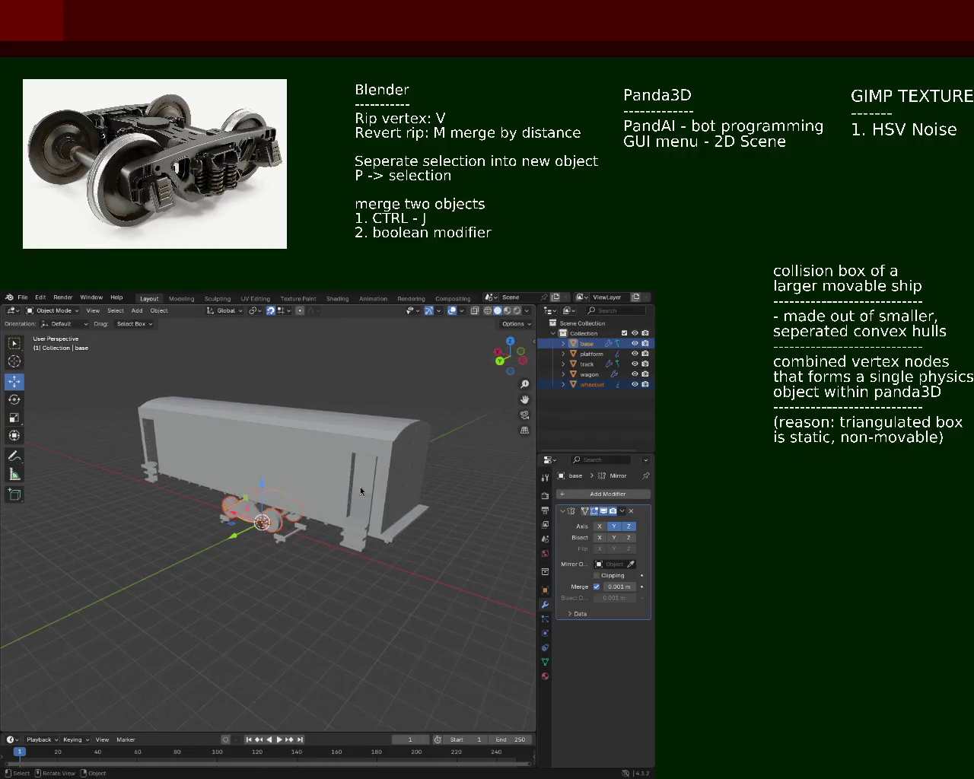
scroll(361, 491, down, 3)
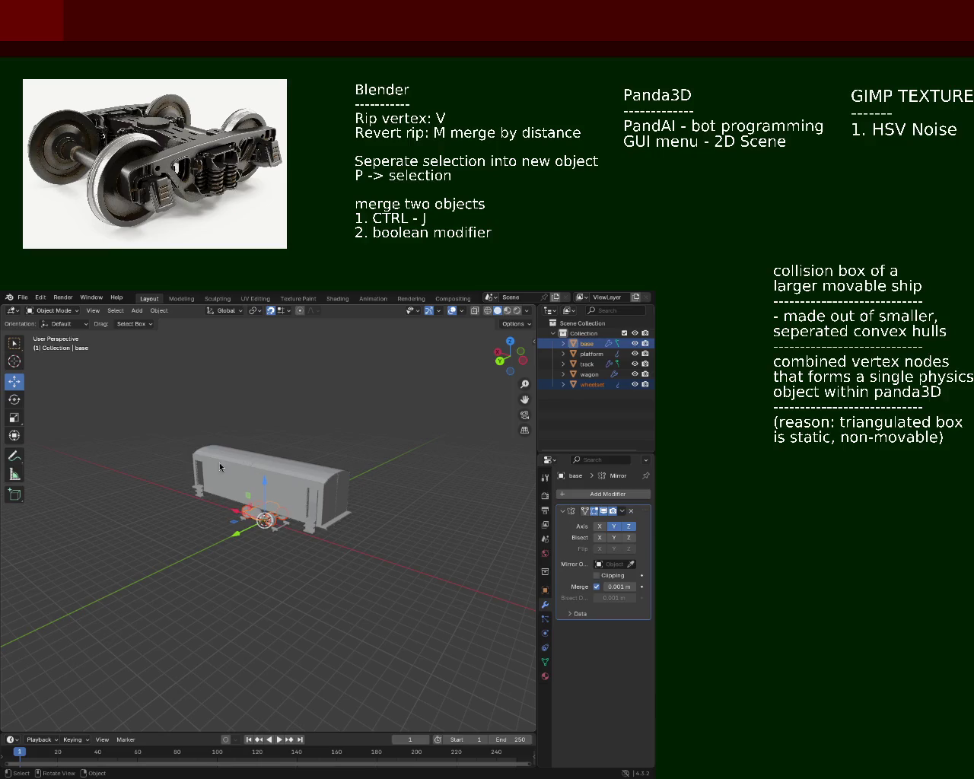
mouse_move(277, 507)
middle_down()
mouse_move(172, 457)
mouse_move(92, 441)
mouse_move(524, 472)
mouse_move(123, 467)
mouse_move(100, 474)
mouse_move(98, 489)
mouse_move(240, 423)
mouse_move(244, 479)
mouse_move(252, 458)
mouse_move(298, 470)
mouse_move(277, 478)
mouse_move(235, 468)
mouse_move(289, 467)
mouse_move(218, 461)
mouse_move(254, 434)
mouse_move(271, 454)
mouse_move(493, 425)
middle_up()
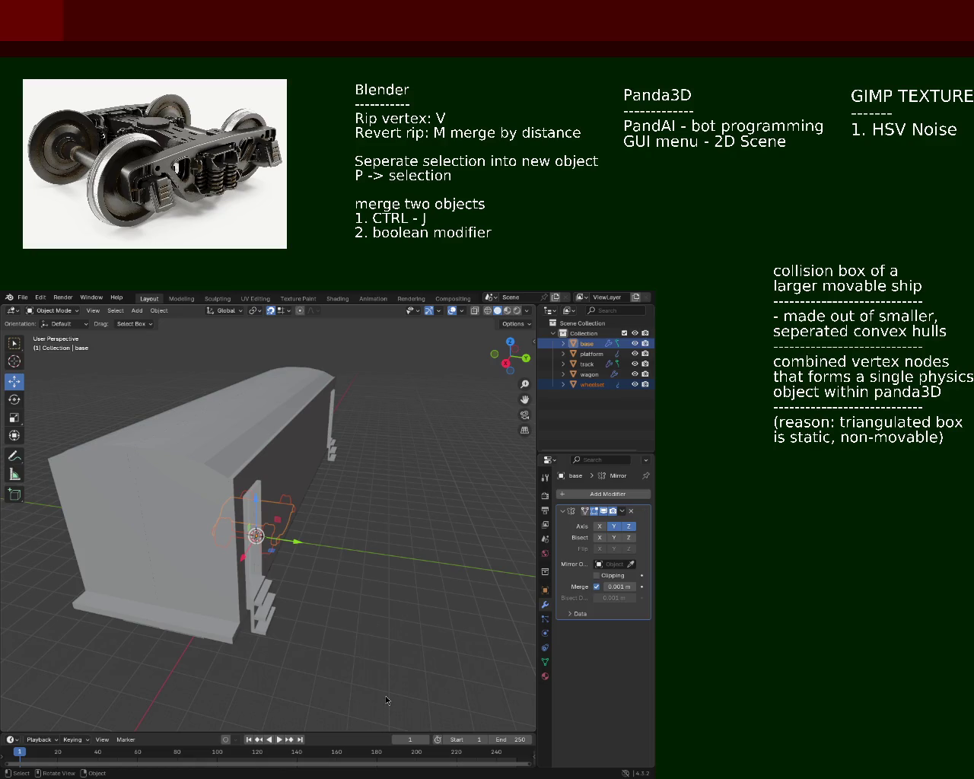
middle_drag(313, 542, 264, 479)
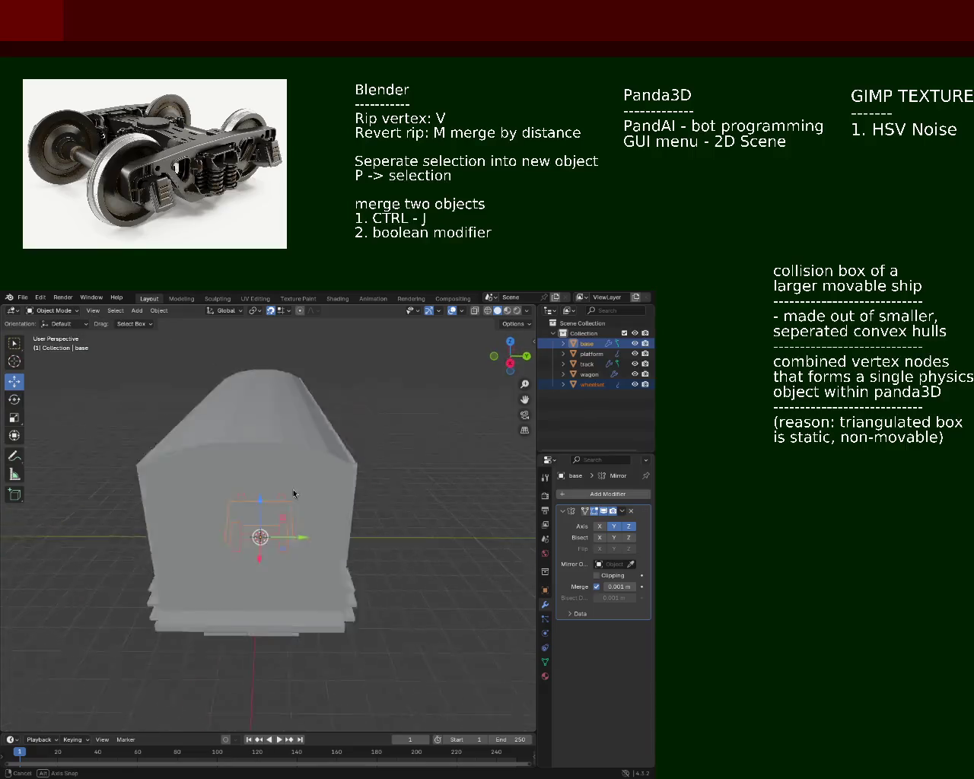
Check the wheelset from inside and beside the wagon, then save train.blend with Ctrl+S
scroll(263, 479, up, 5)
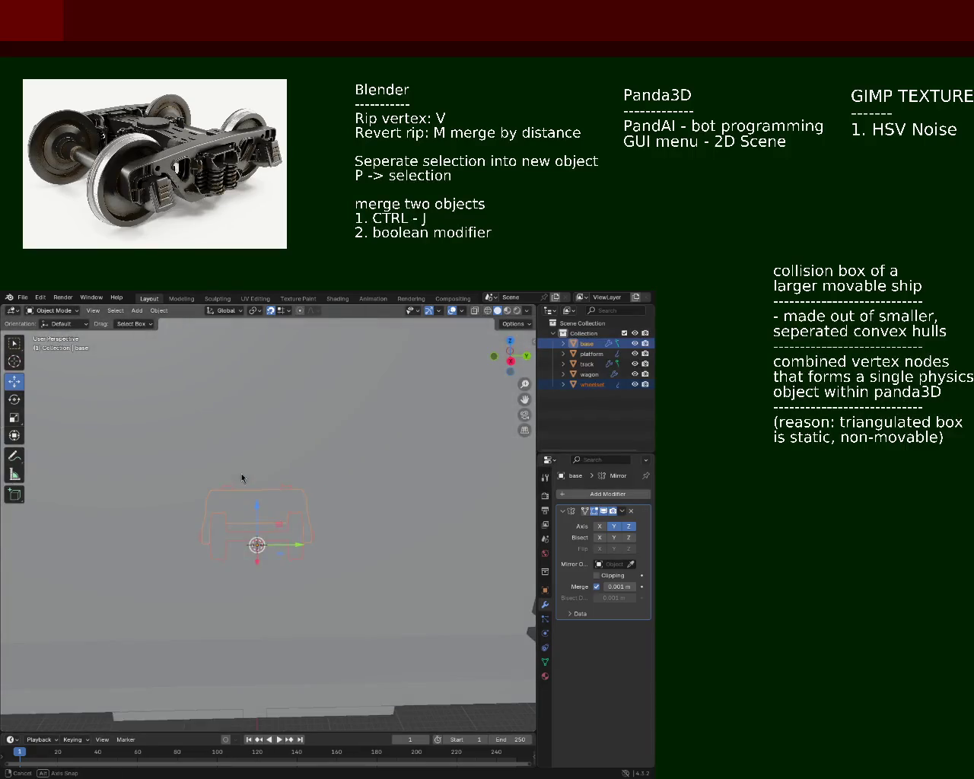
middle_drag(241, 473, 272, 465)
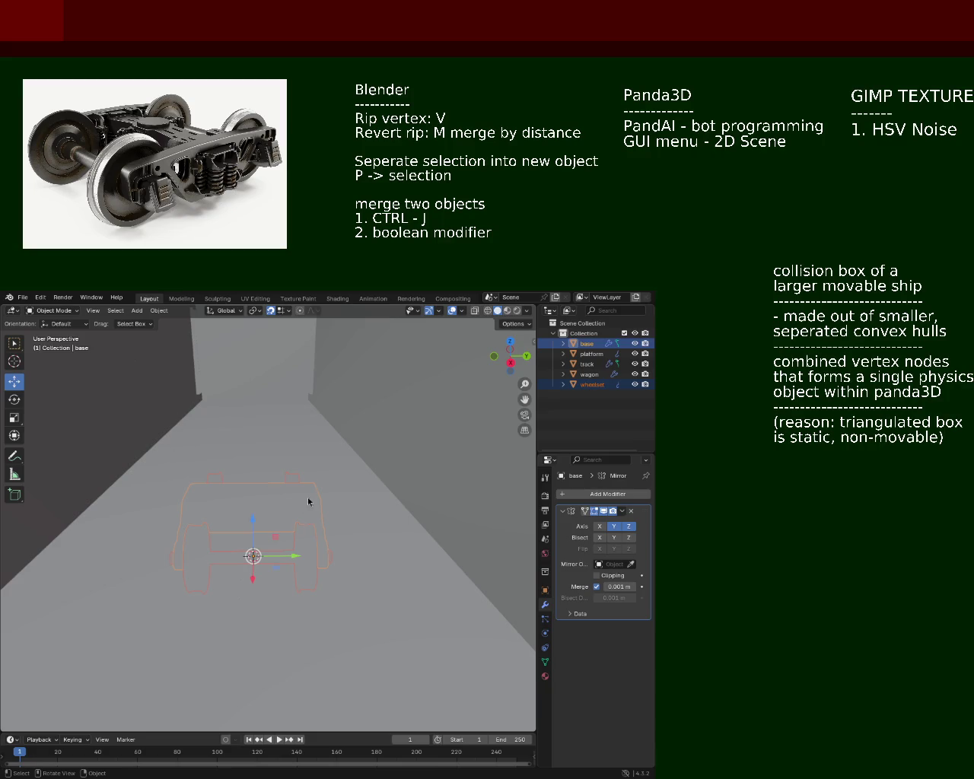
mouse_move(308, 499)
middle_down()
mouse_move(186, 469)
mouse_move(236, 483)
mouse_move(207, 463)
mouse_move(122, 479)
mouse_move(243, 455)
mouse_move(255, 491)
mouse_move(322, 476)
middle_up()
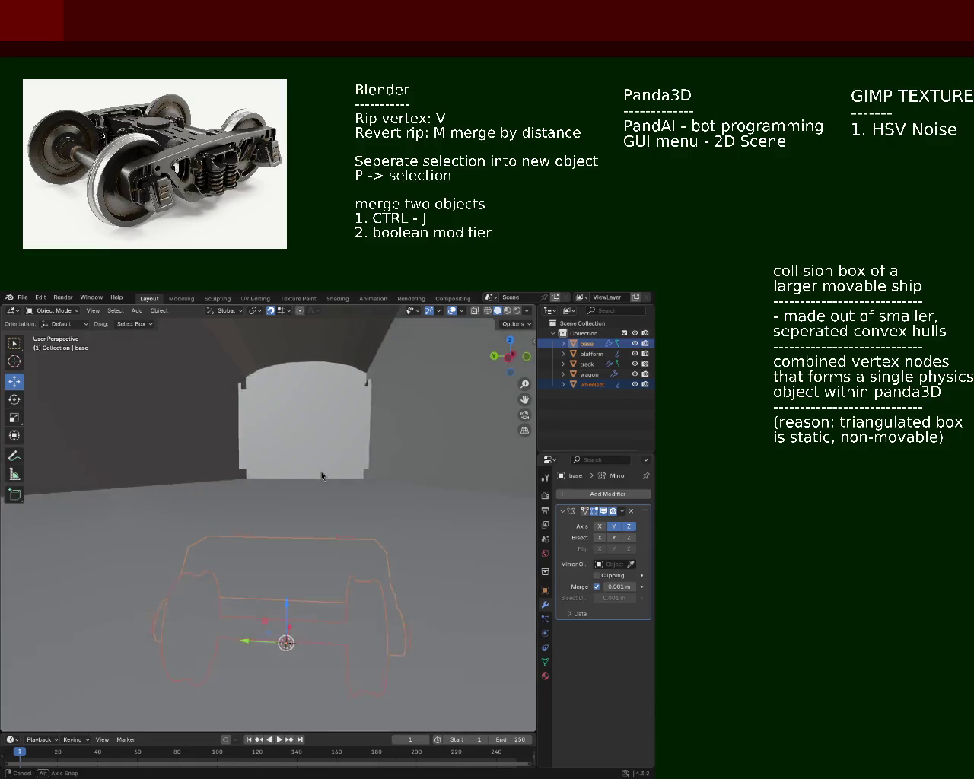
mouse_move(322, 476)
middle_down()
mouse_move(221, 467)
mouse_move(344, 546)
mouse_move(304, 525)
mouse_move(258, 470)
mouse_move(404, 500)
mouse_move(331, 500)
middle_up()
key(ctrl+s)
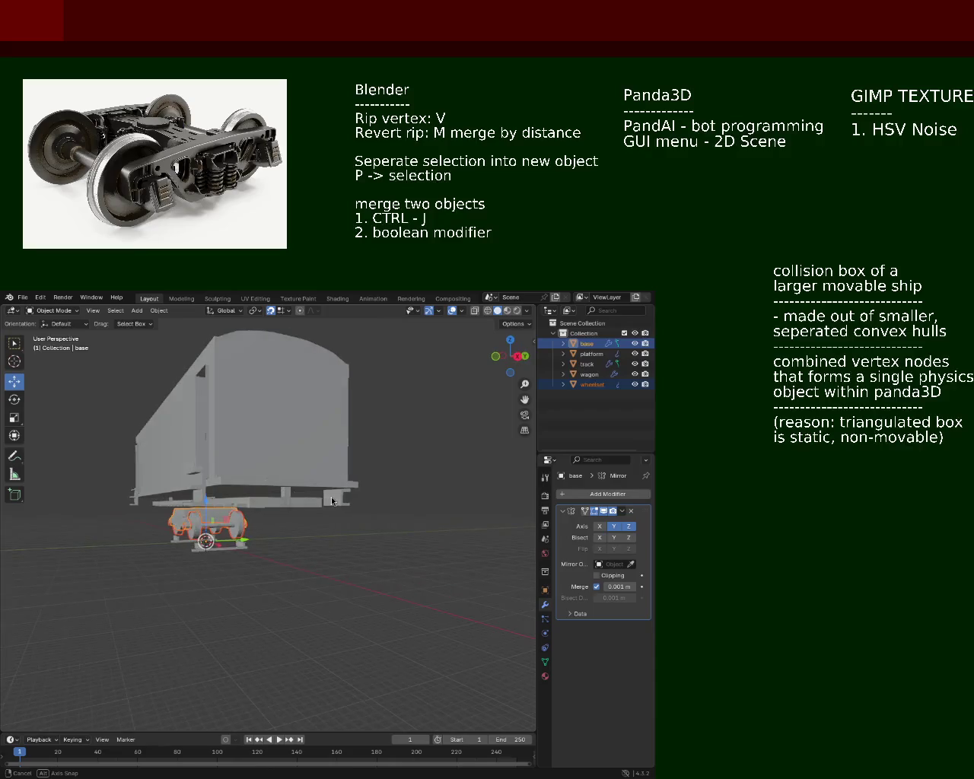
Look up under the wagon and hide the base bogie frame
mouse_move(332, 501)
middle_down()
mouse_move(328, 487)
mouse_move(254, 492)
mouse_move(325, 496)
mouse_move(318, 458)
mouse_move(307, 472)
mouse_move(319, 437)
mouse_move(467, 450)
middle_up()
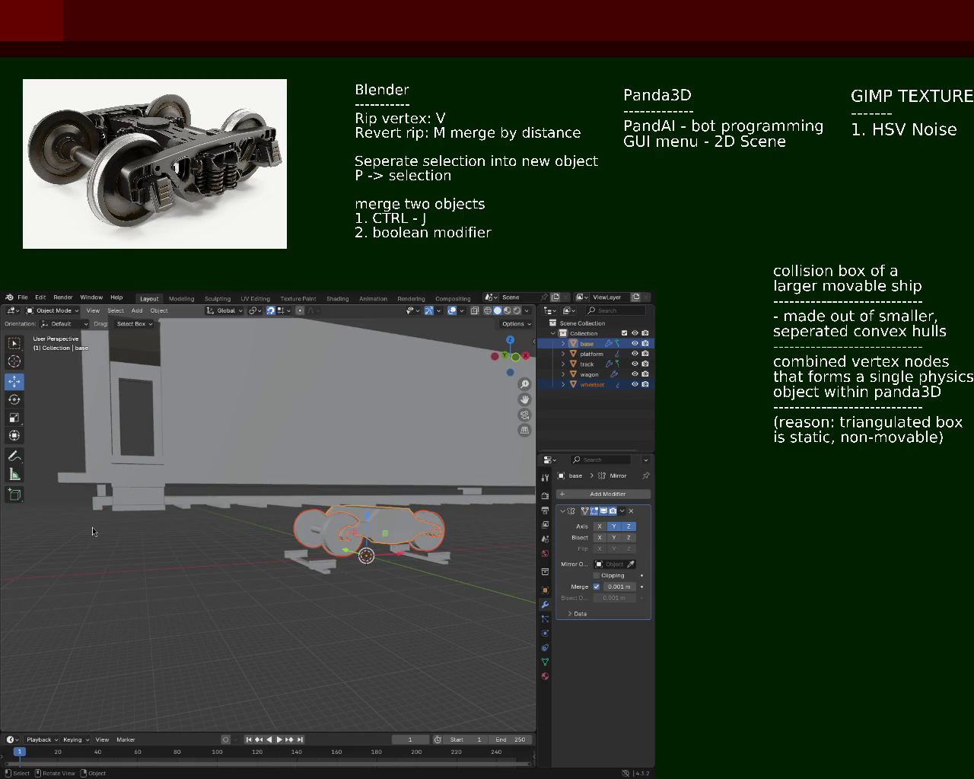
middle_drag(216, 495, 221, 456)
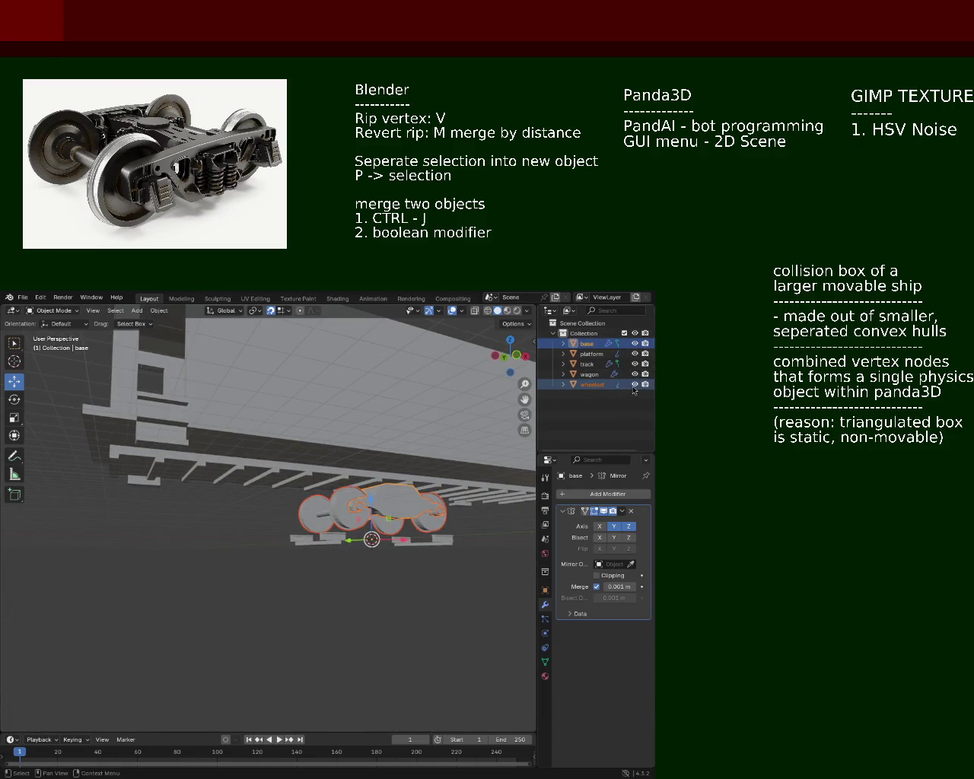
click(634, 343)
Hide the wheelset, wagon and track so the platform is shown on its own
click(634, 353)
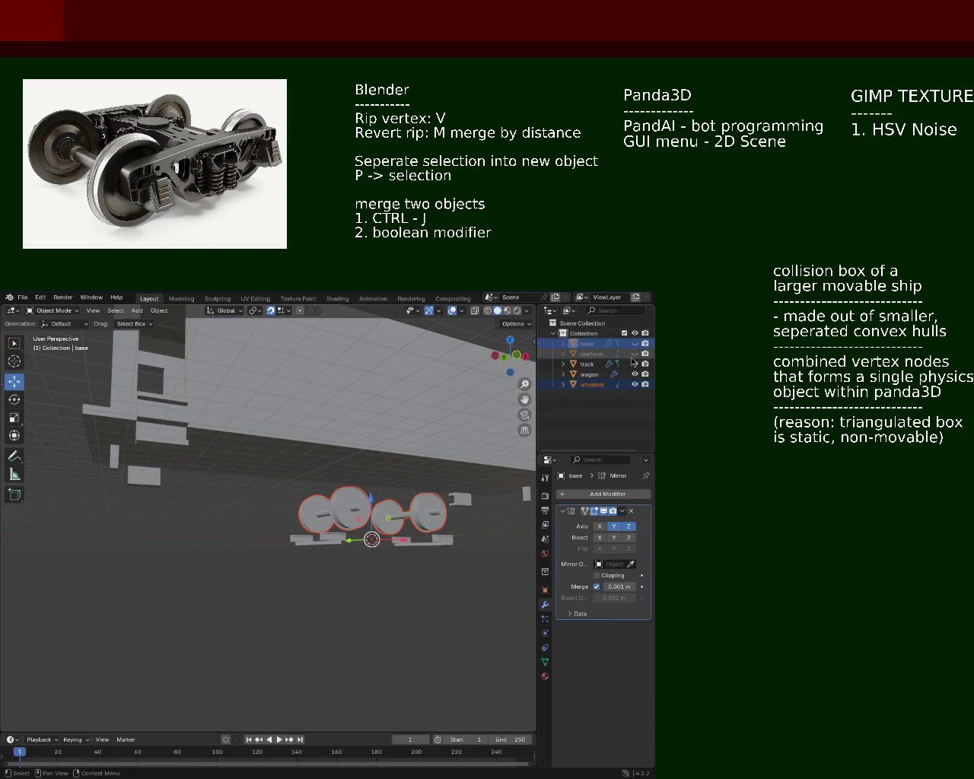
click(635, 384)
click(634, 374)
click(635, 363)
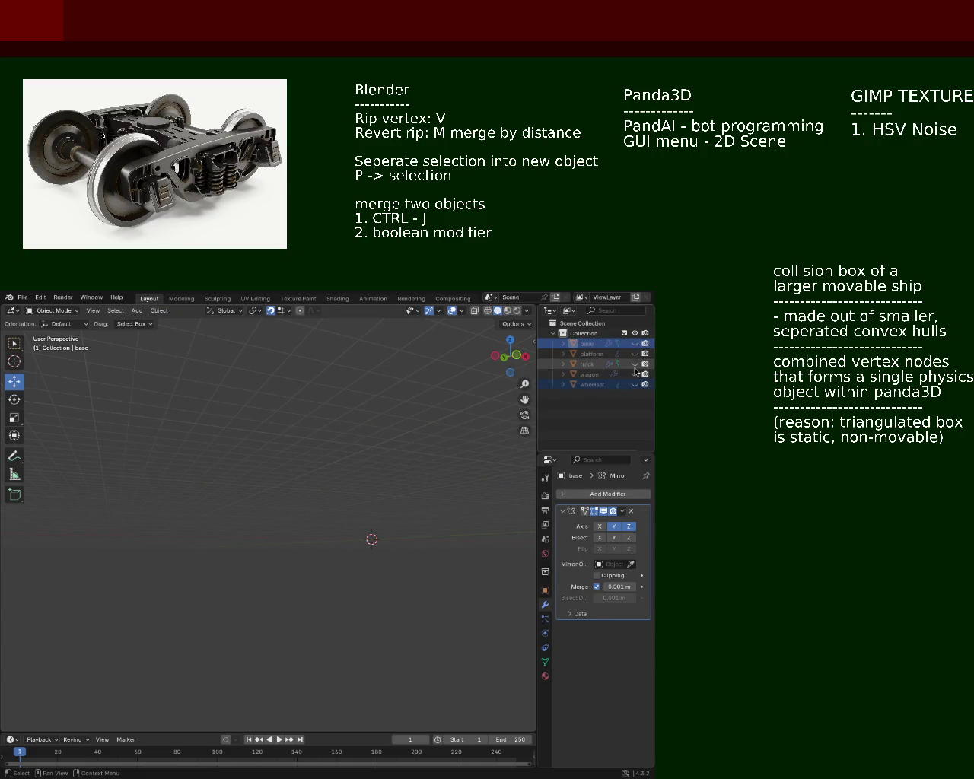
click(634, 364)
click(634, 374)
click(635, 375)
click(634, 364)
click(634, 353)
mouse_move(411, 471)
middle_down()
mouse_move(375, 507)
mouse_move(588, 528)
middle_up()
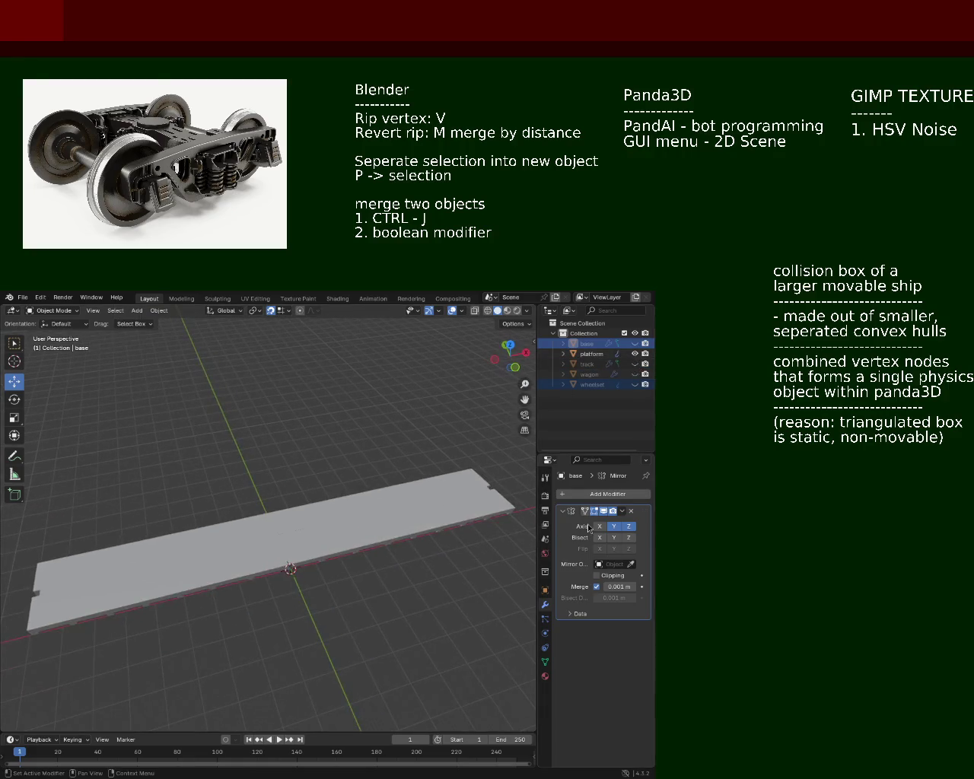
Turn off the base's Mirror Z axis and the platform's Mirror X axis
click(626, 524)
middle_drag(487, 517, 402, 466)
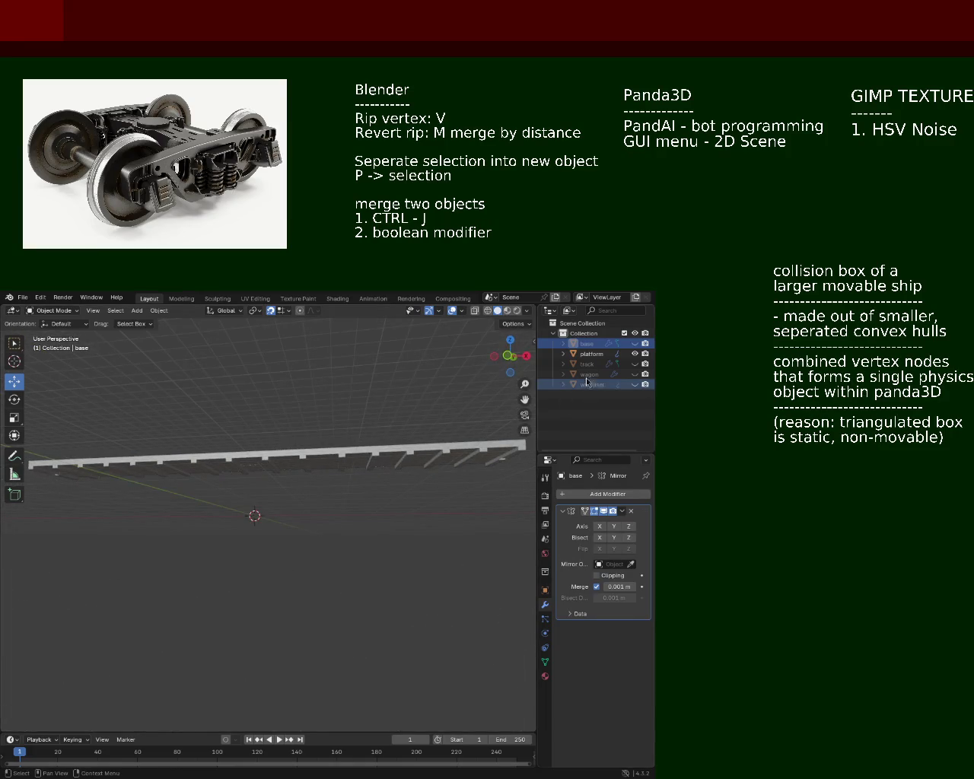
click(591, 353)
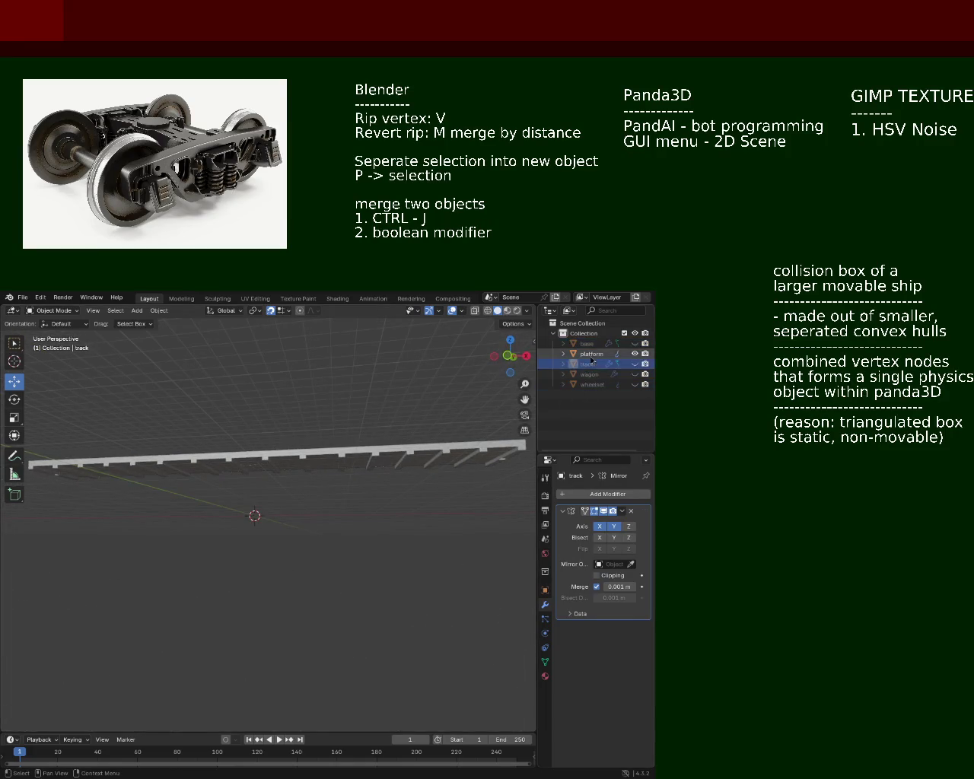
click(599, 526)
middle_drag(365, 555, 166, 495)
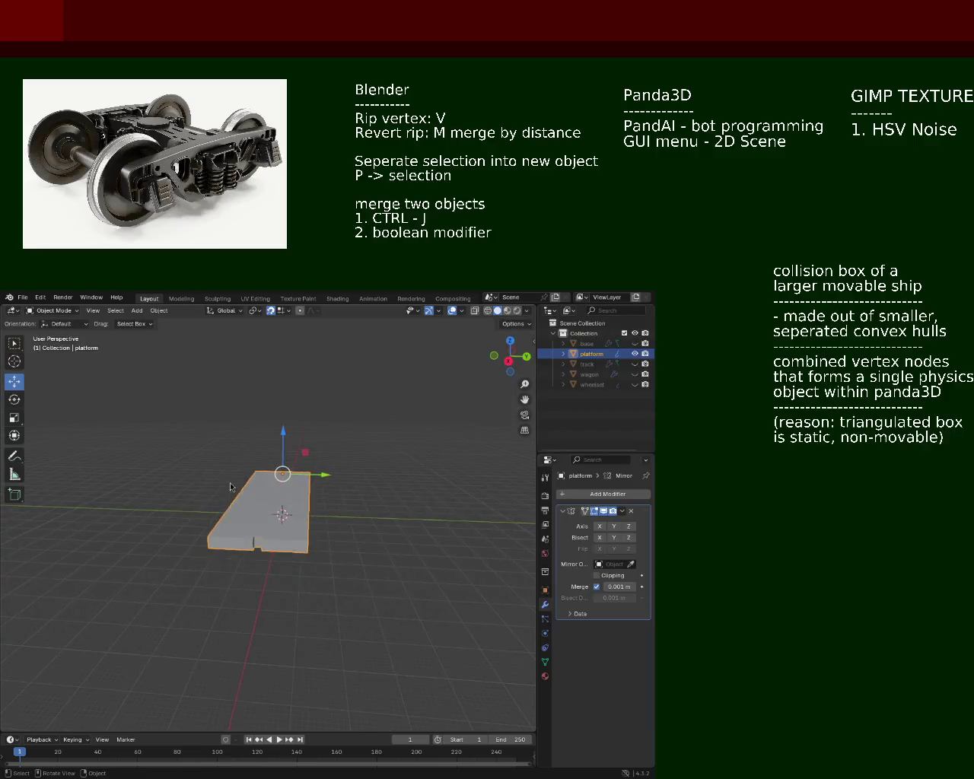
mouse_move(224, 509)
middle_down()
mouse_move(233, 488)
mouse_move(300, 541)
mouse_move(334, 534)
mouse_move(352, 562)
mouse_move(277, 498)
middle_up()
Enter Edit Mode on the platform and add the near-end vertex to the selection
key(Tab)
scroll(300, 543, up, 3)
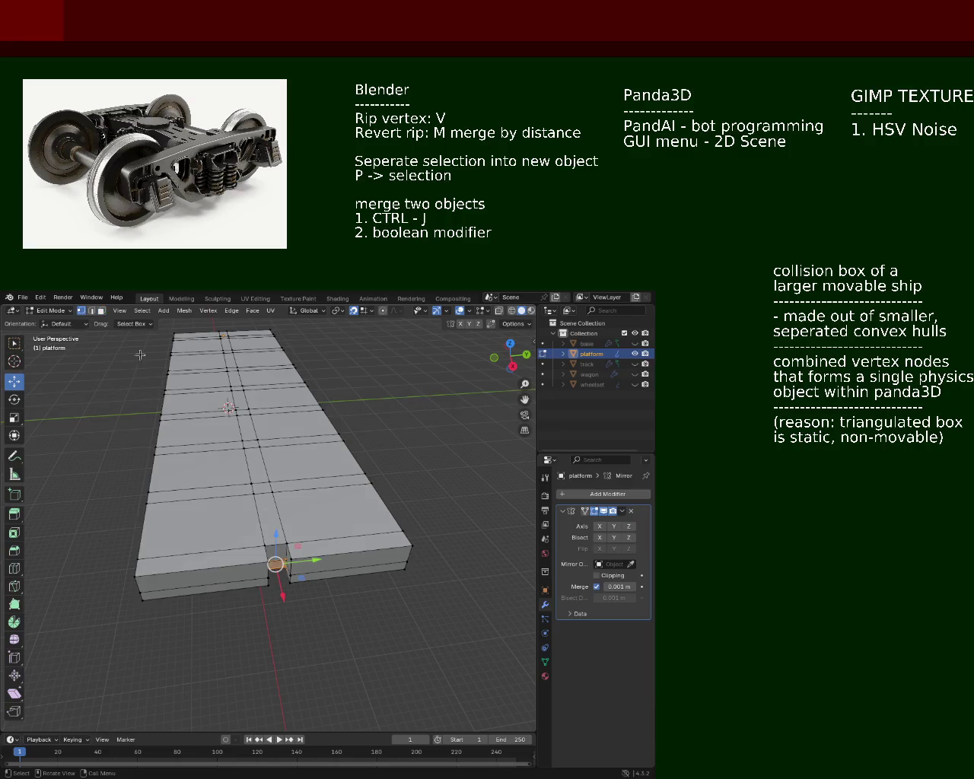
shift+click(264, 547)
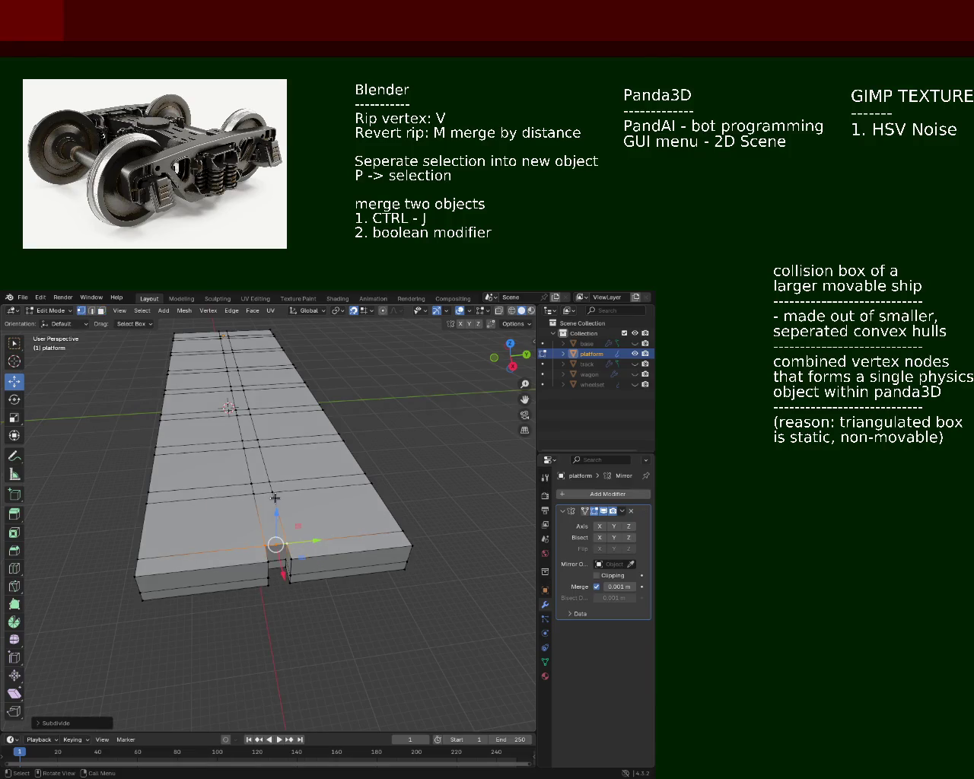
middle_drag(292, 541, 102, 504)
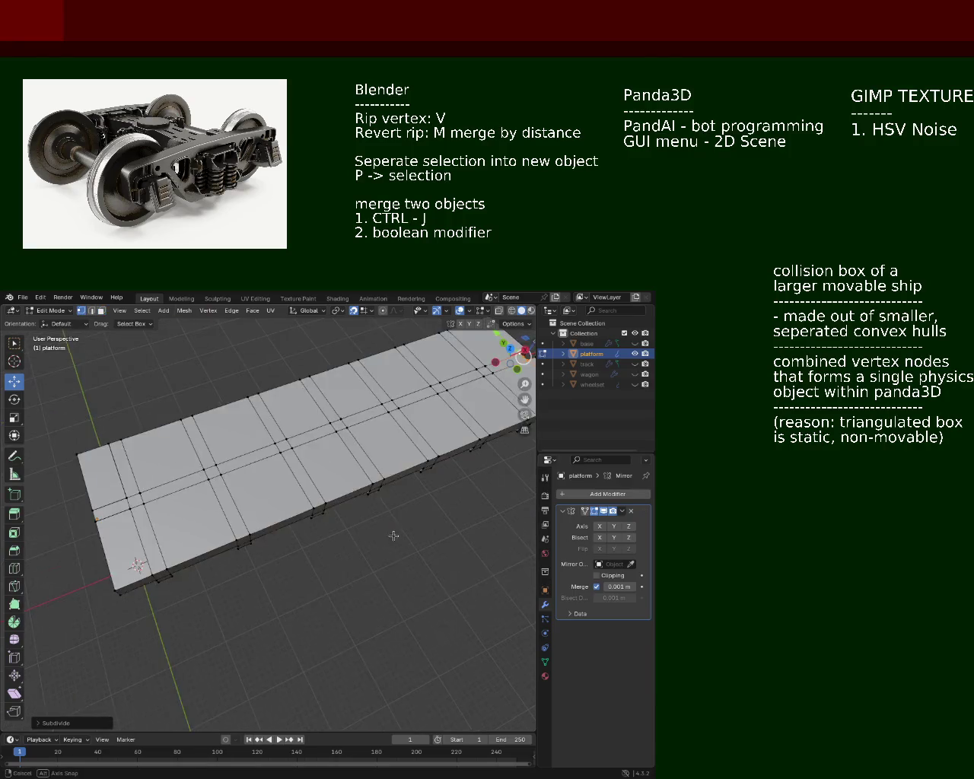
right_click(102, 517)
key(Escape)
Select only the near-corner vertex and view the whole platform from a tilted angle
middle_drag(102, 517, 203, 476)
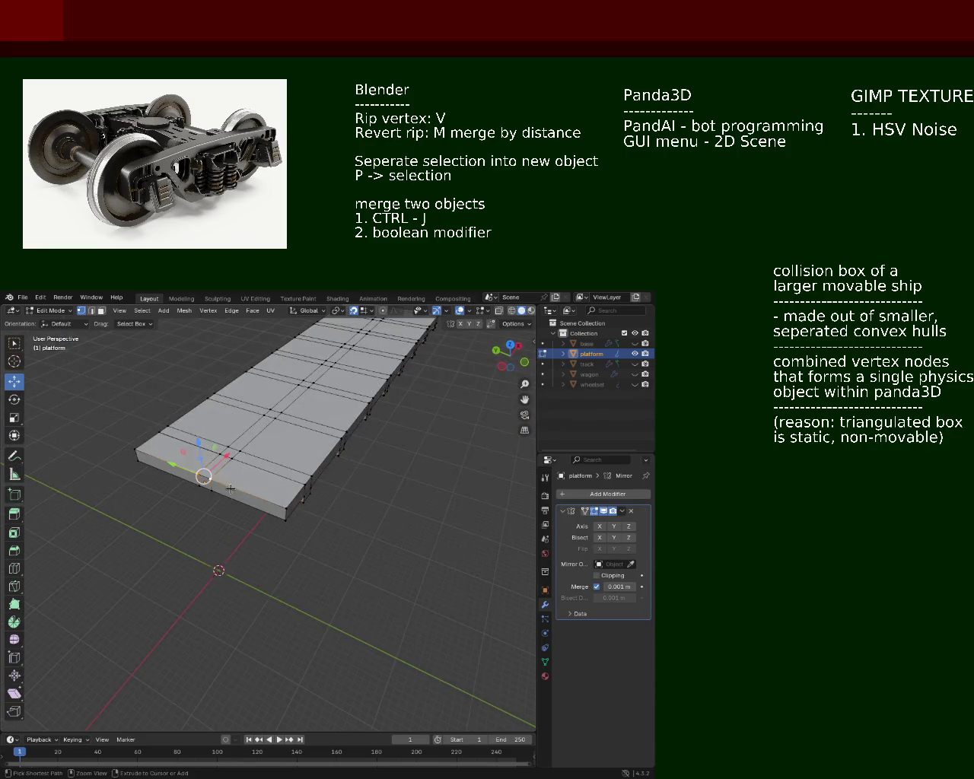
scroll(221, 493, up, 4)
scroll(187, 456, up, 3)
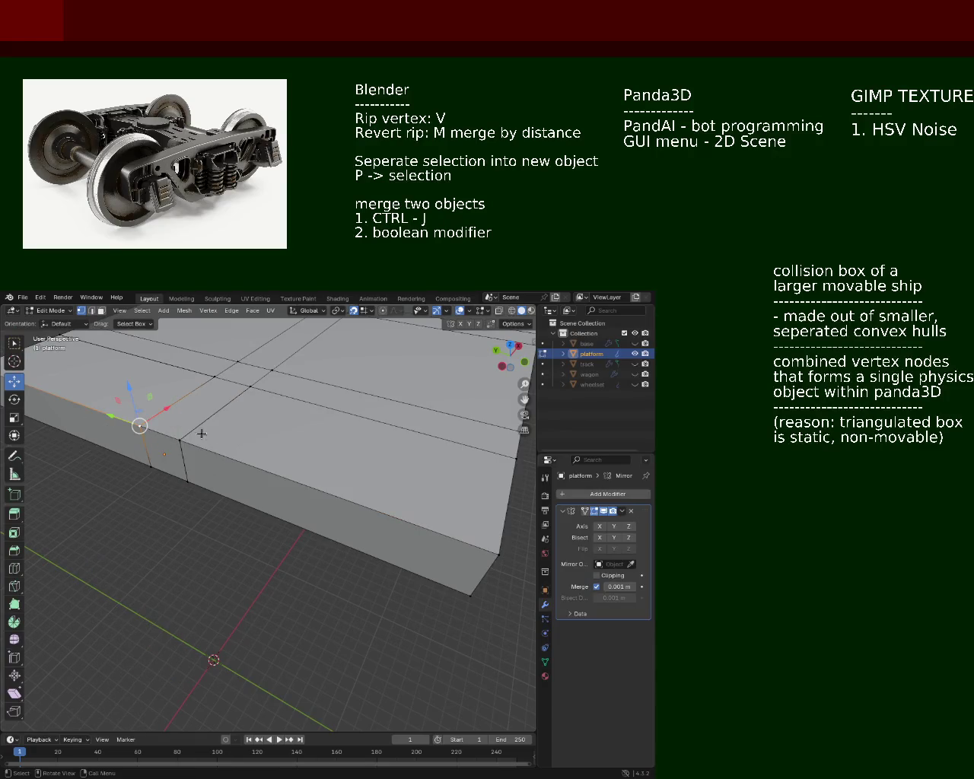
click(155, 428)
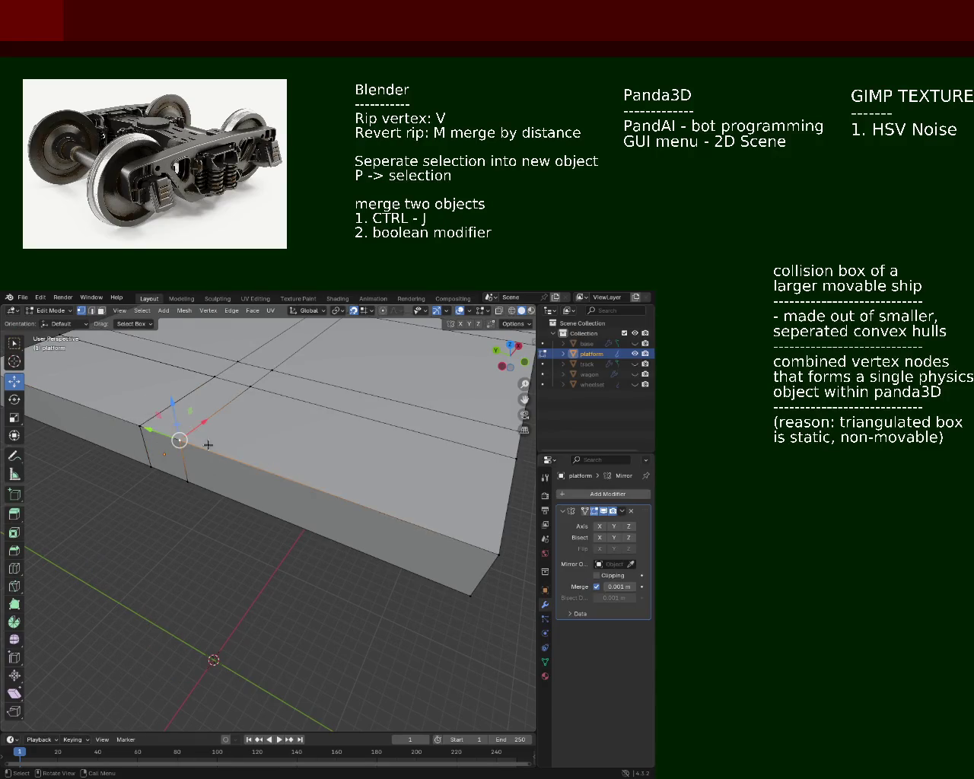
scroll(165, 436, down, 5)
mouse_move(165, 436)
middle_down()
mouse_move(157, 406)
mouse_move(334, 478)
mouse_move(267, 515)
middle_up()
scroll(304, 494, up, 3)
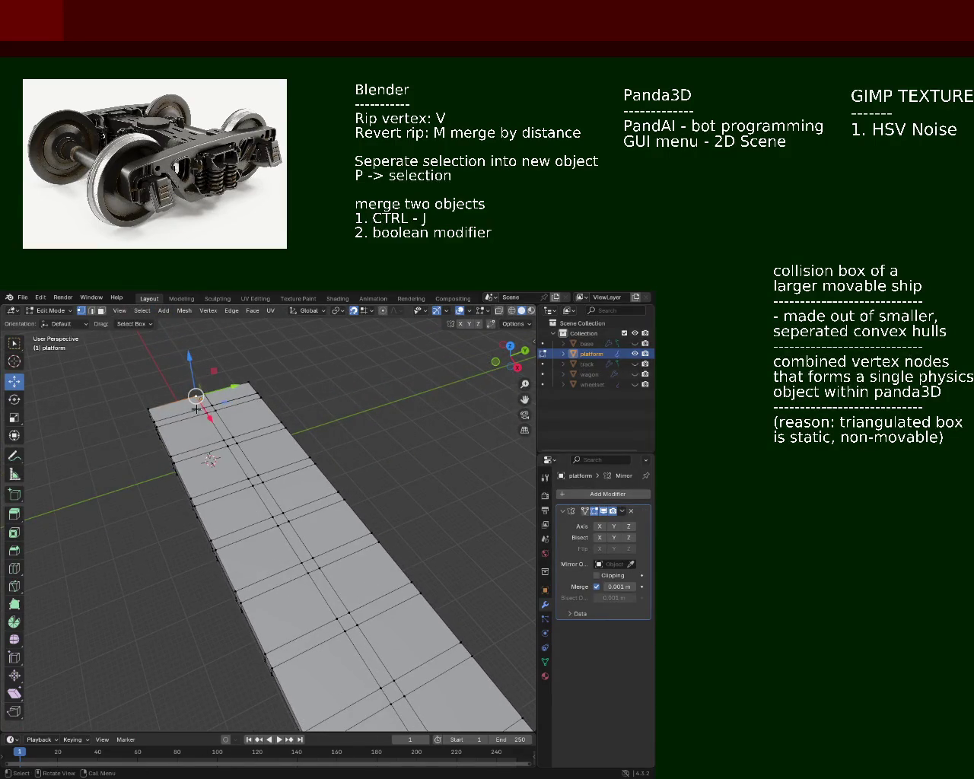
scroll(196, 408, down, 3)
mouse_move(196, 409)
middle_down()
mouse_move(282, 464)
mouse_move(301, 448)
mouse_move(338, 556)
mouse_move(317, 550)
mouse_move(309, 516)
middle_up()
scroll(341, 567, up, 2)
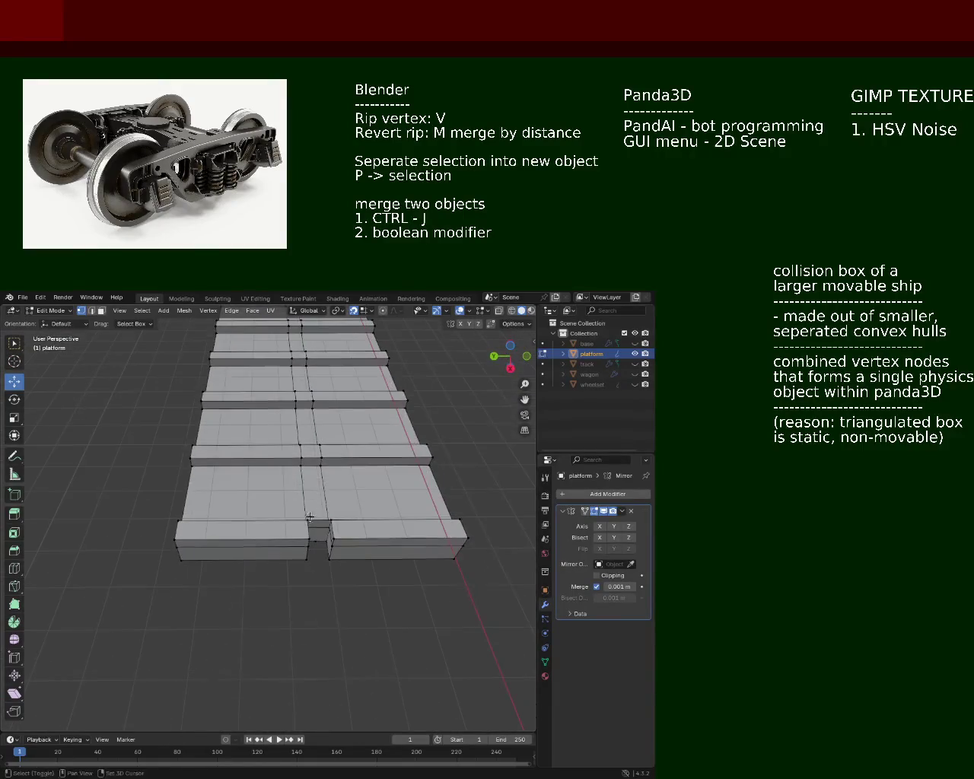
Subdivide the selected centre edges and pick the vertex at the notch gap
right_click(320, 444)
click(303, 451)
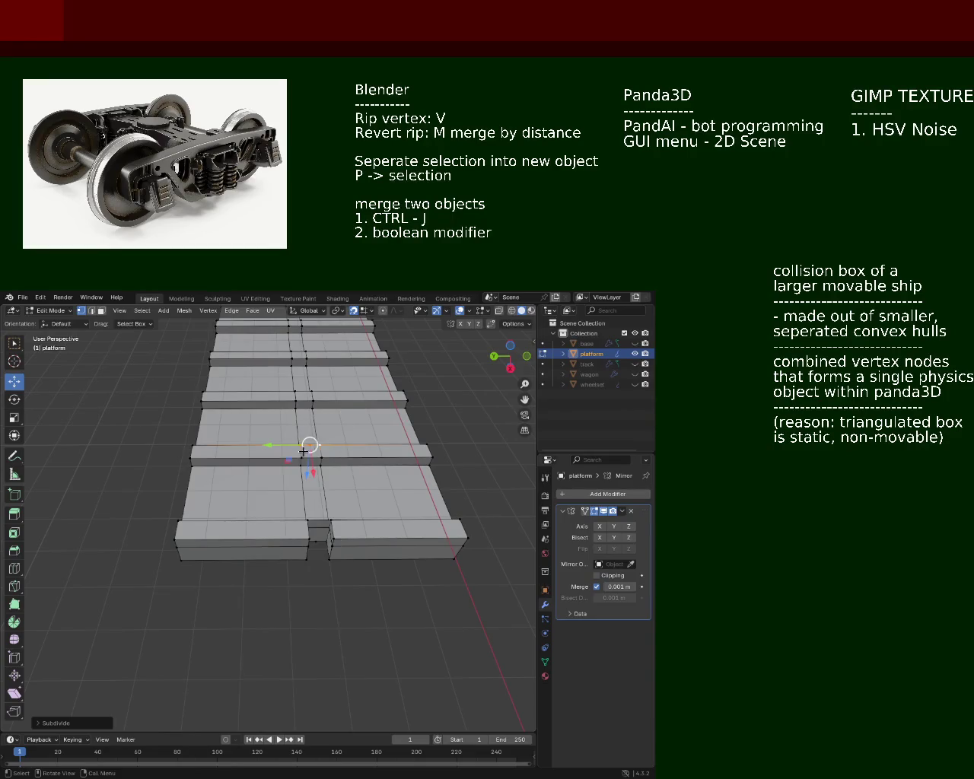
click(316, 543)
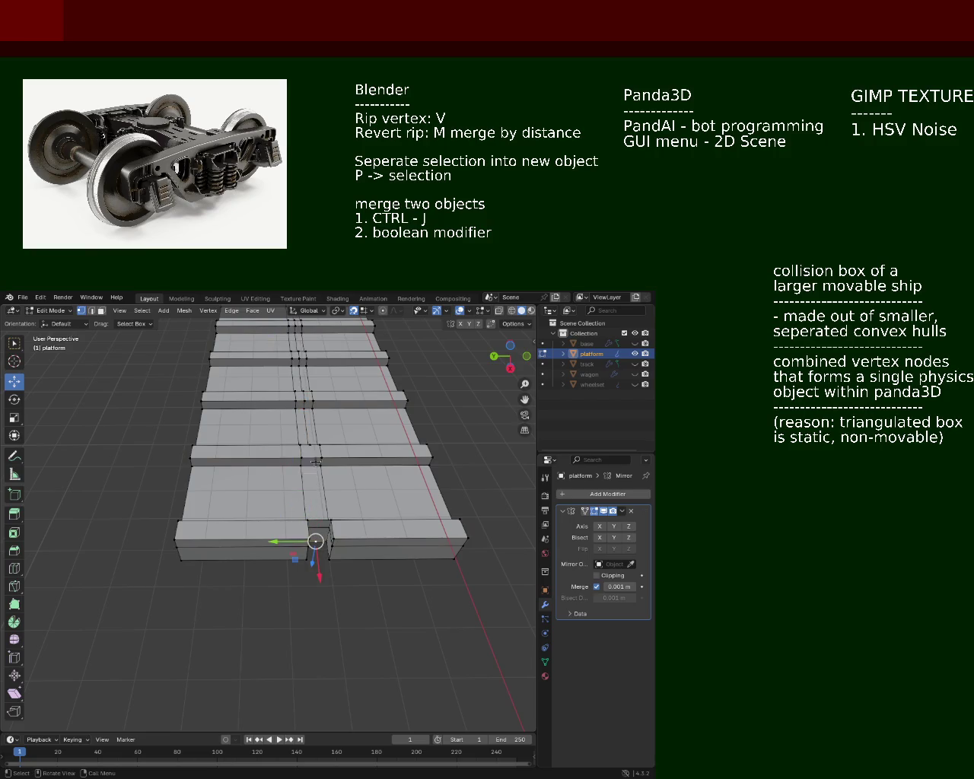
Adjust the selection beside the centre notch to a nearby centre-line element
mouse_move(316, 461)
middle_down()
mouse_move(337, 539)
mouse_move(269, 532)
mouse_move(330, 512)
mouse_move(273, 408)
mouse_move(265, 445)
mouse_move(250, 435)
mouse_move(269, 467)
mouse_move(129, 530)
mouse_move(201, 554)
mouse_move(218, 495)
mouse_move(289, 425)
mouse_move(282, 533)
mouse_move(267, 476)
middle_up()
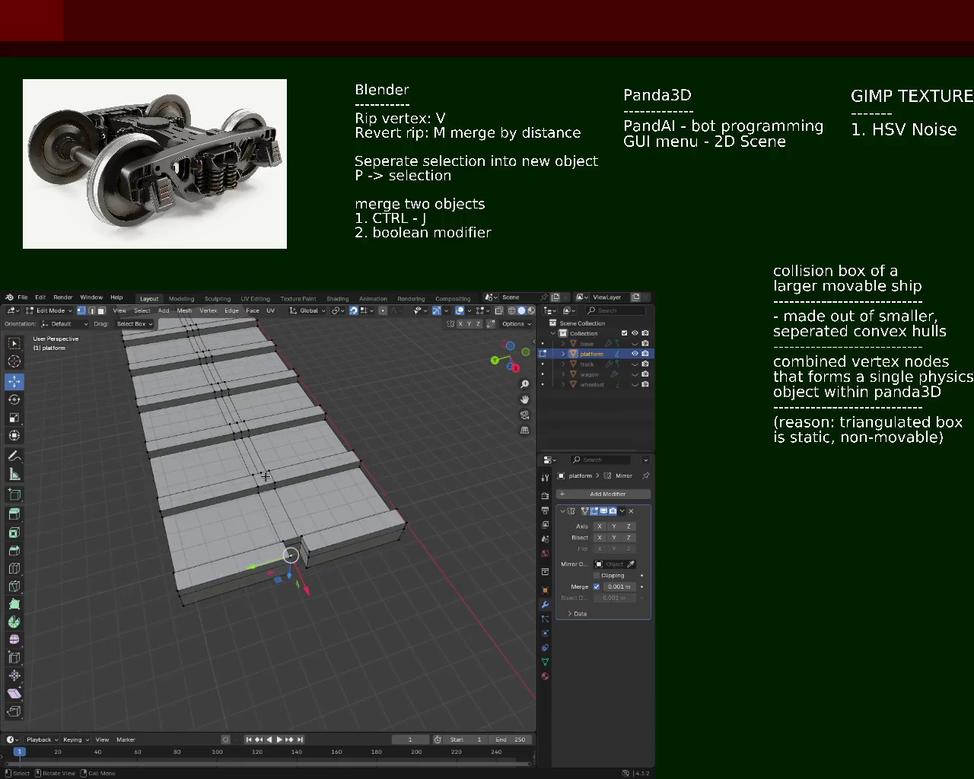
middle_drag(303, 535, 281, 494)
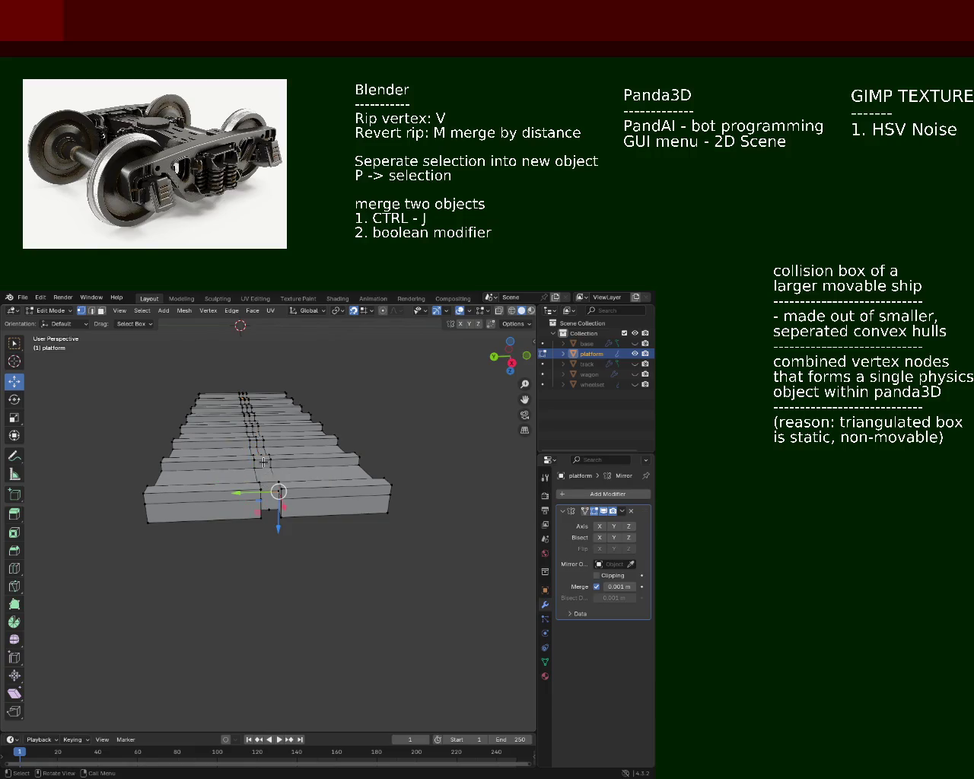
middle_drag(272, 486, 341, 508)
scroll(342, 508, up, 3)
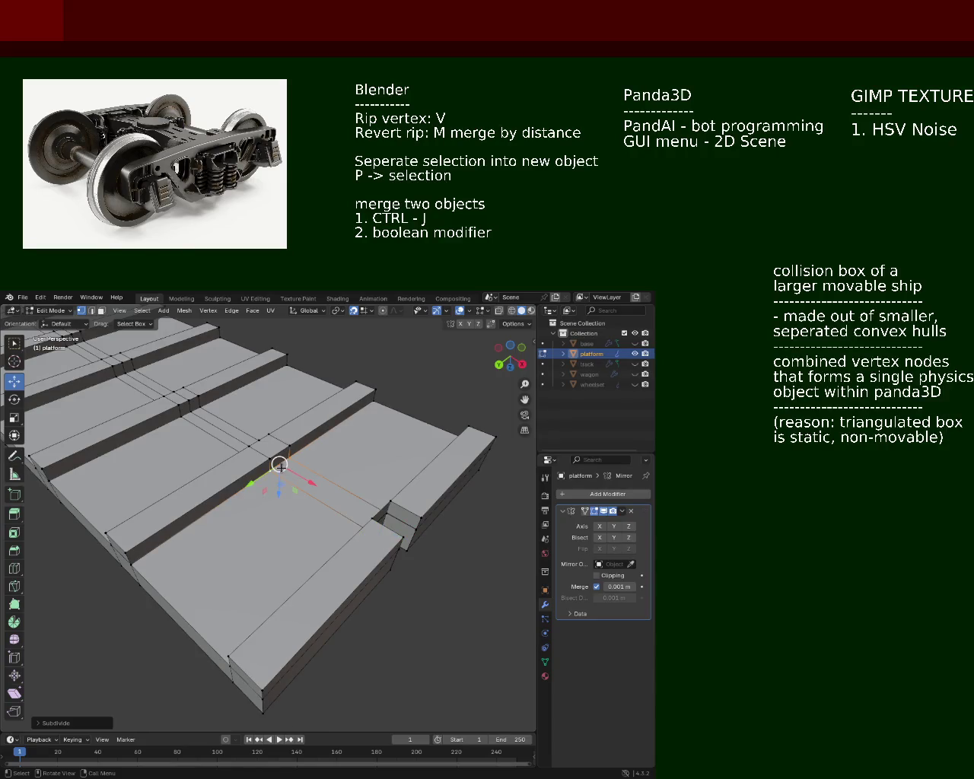
shift+click(260, 449)
shift+click(287, 481)
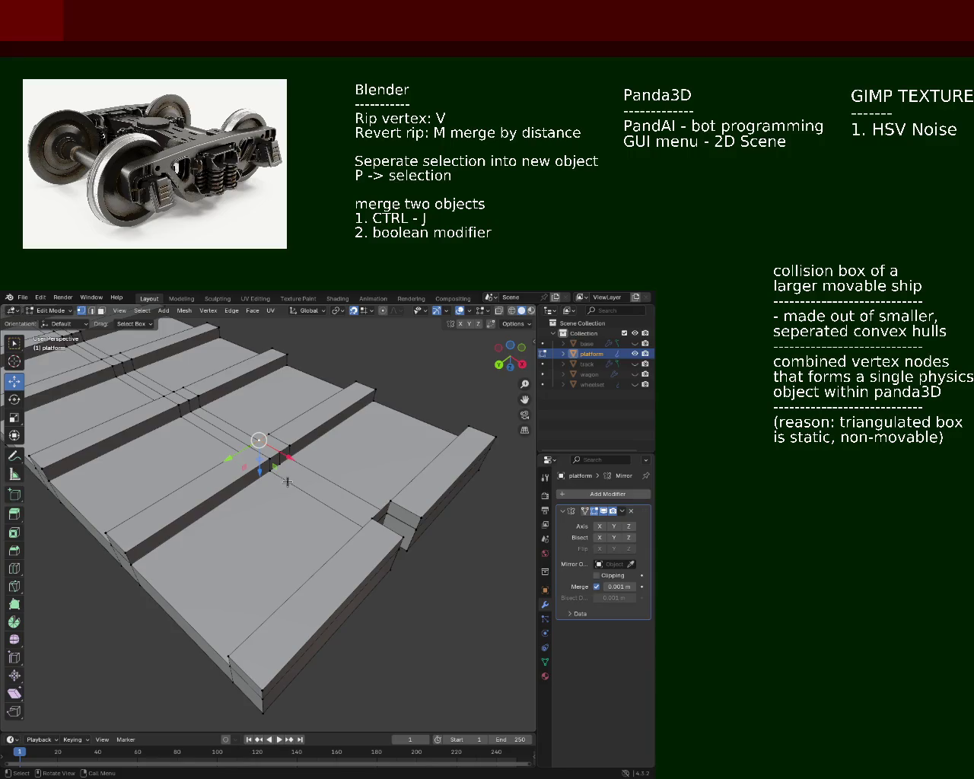
middle_drag(375, 514, 221, 424)
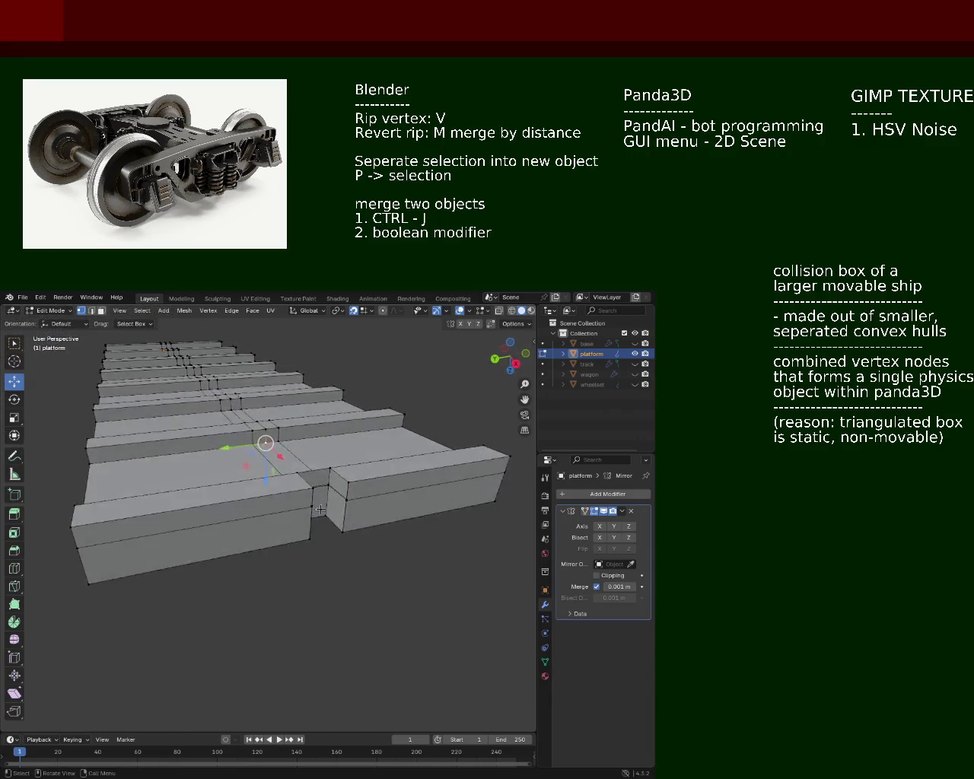
In Face select mode, delete the first two faces inside the centre notch
click(102, 314)
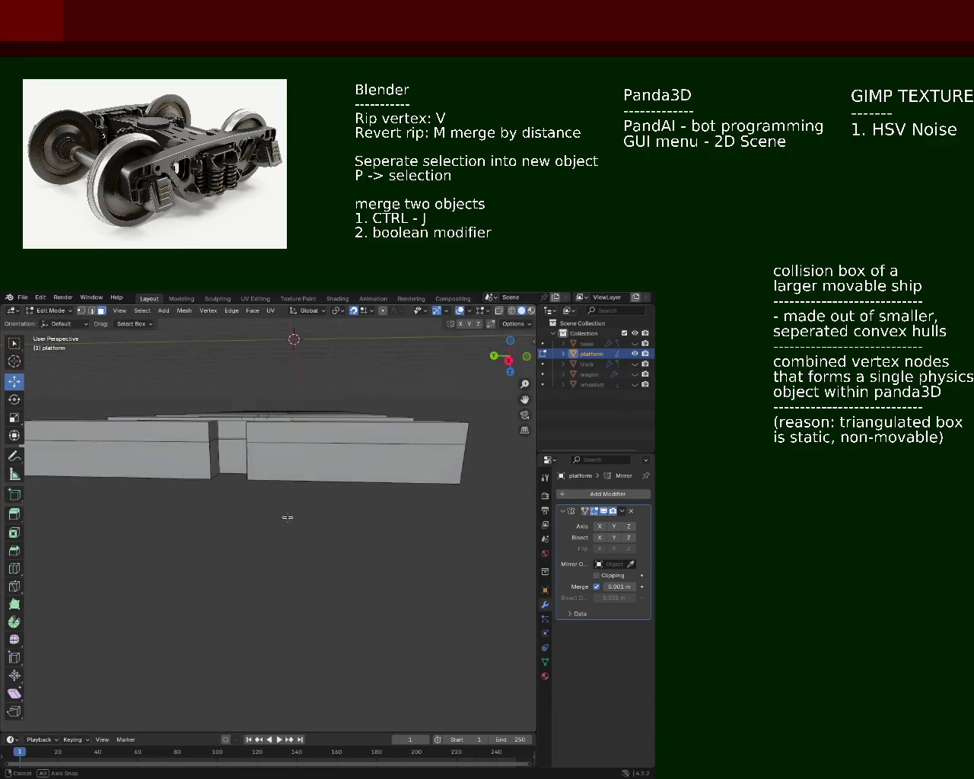
mouse_move(290, 515)
middle_down()
mouse_move(222, 443)
mouse_move(259, 466)
mouse_move(282, 533)
mouse_move(267, 527)
mouse_move(256, 500)
middle_up()
key(x)
click(273, 484)
click(258, 459)
key(x)
click(298, 541)
Delete the last notch face, then orbit to inspect the open gap
click(271, 495)
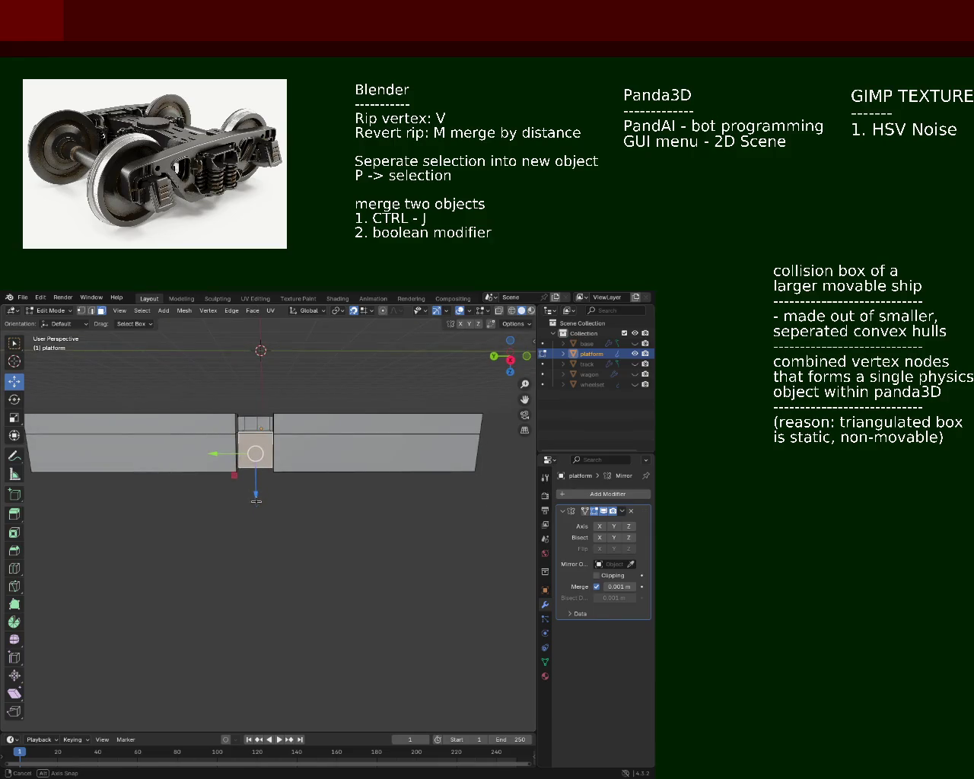
key(x)
click(233, 498)
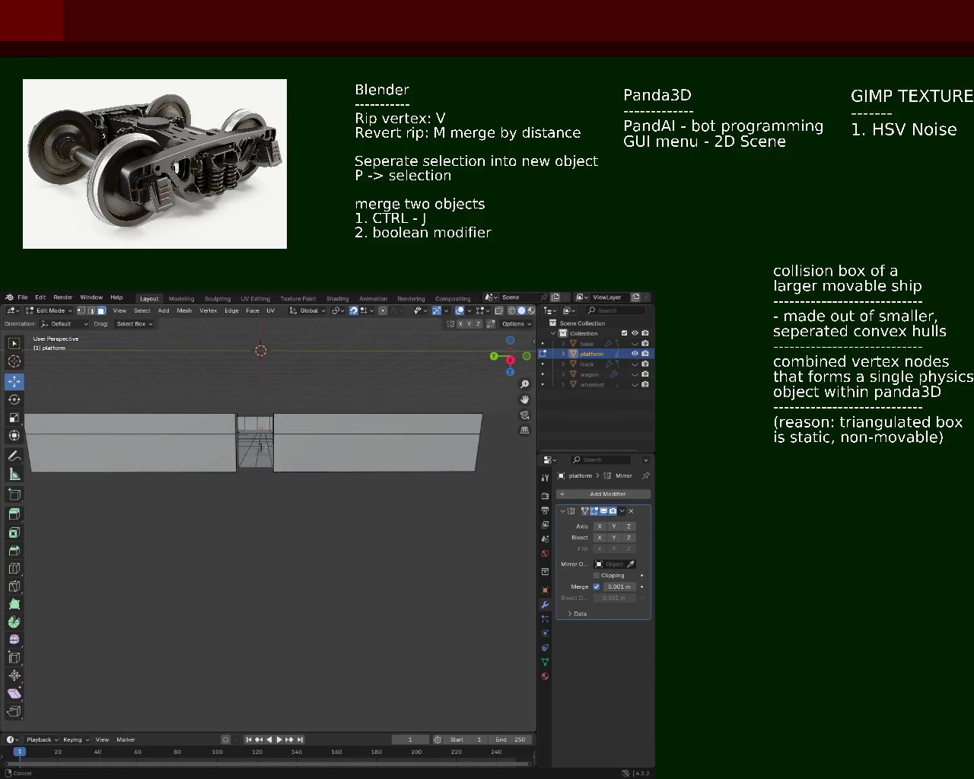
middle_drag(233, 498, 106, 353)
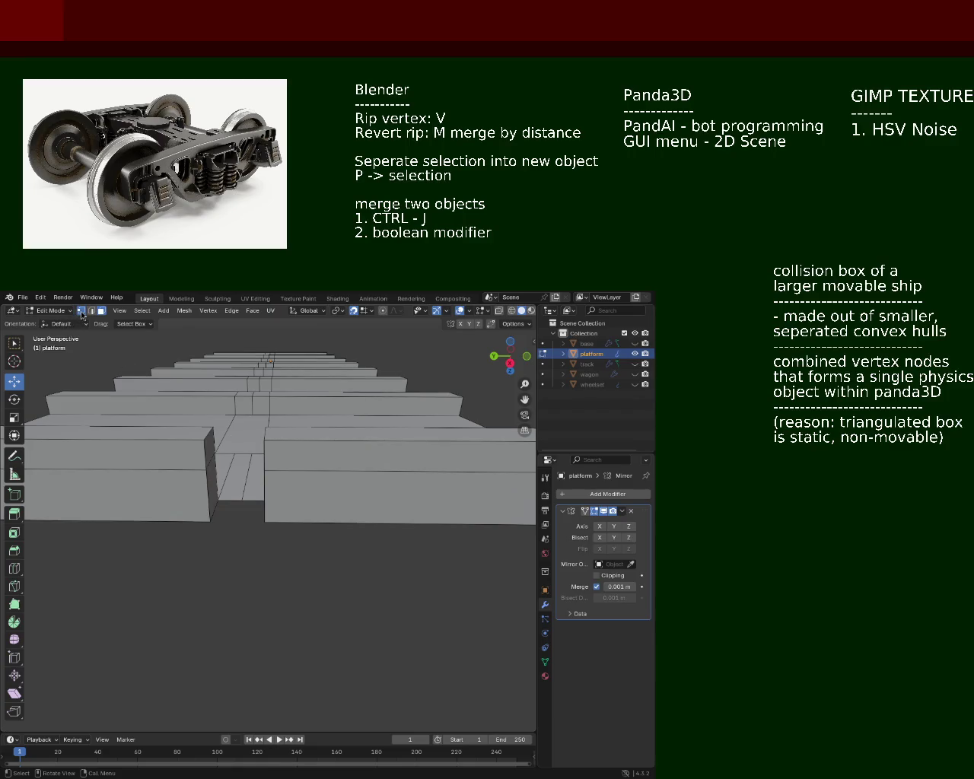
mouse_move(221, 499)
middle_down()
mouse_move(284, 506)
mouse_move(261, 450)
middle_up()
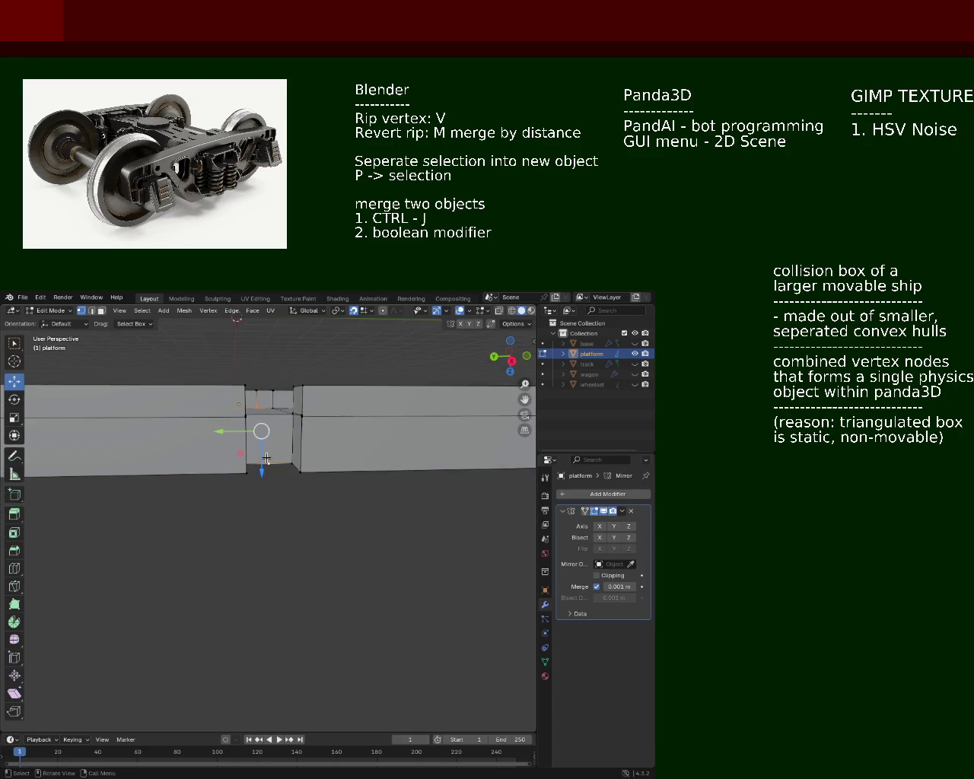
mouse_move(268, 463)
middle_down()
mouse_move(262, 444)
mouse_move(295, 550)
middle_up()
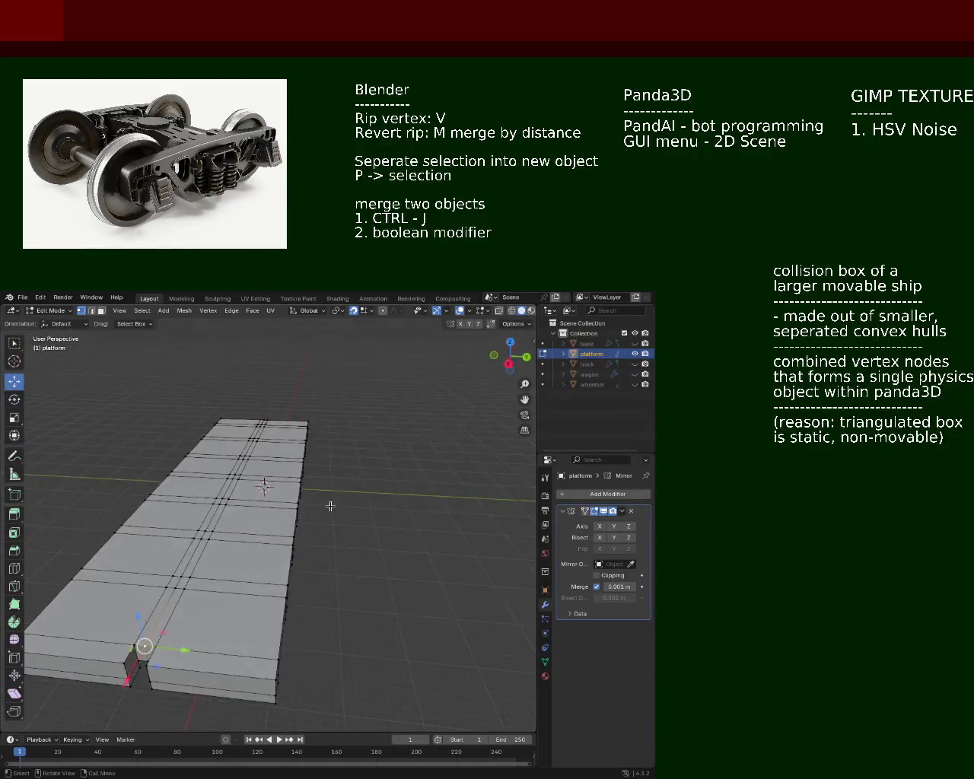
In side ortho wireframe view, box-select and delete one half's vertices
middle_drag(295, 550, 330, 506)
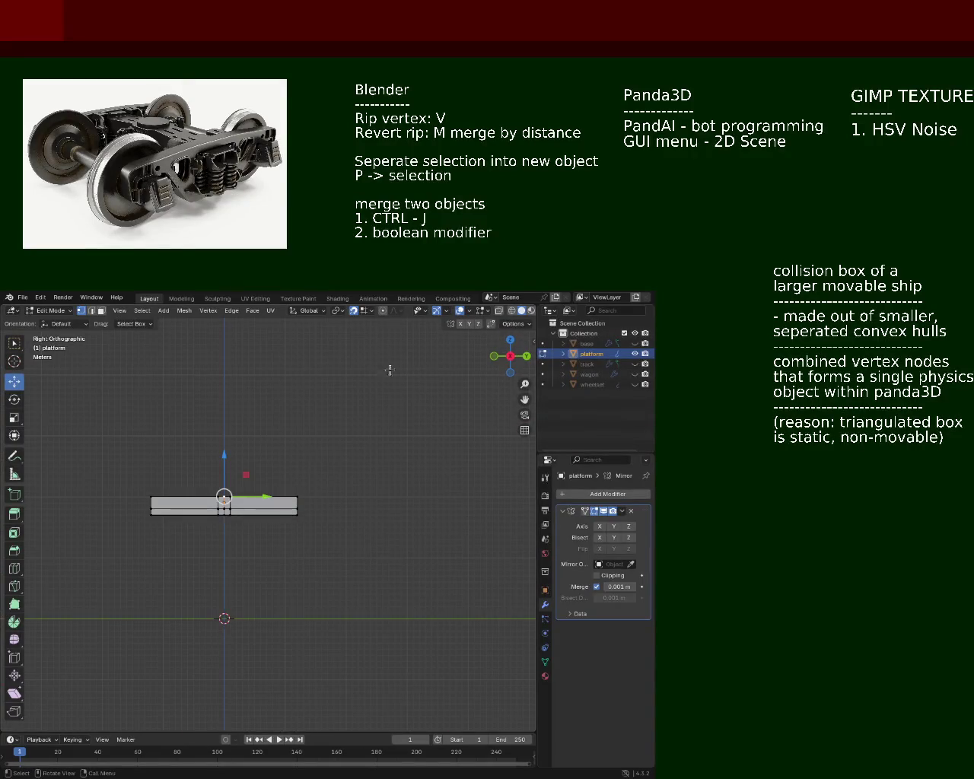
click(517, 311)
drag(366, 586, 226, 462)
key(x)
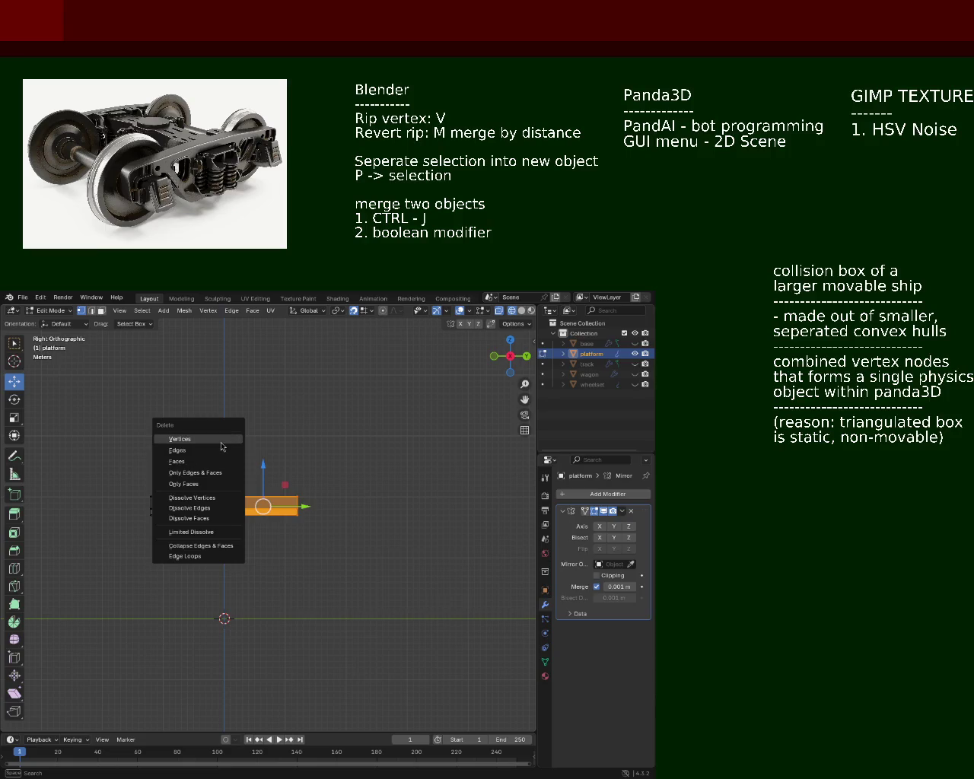
click(219, 439)
Enable the Mirror modifier on both X and Y axes
mouse_move(224, 456)
middle_down()
mouse_move(141, 483)
mouse_move(293, 504)
mouse_move(537, 510)
middle_up()
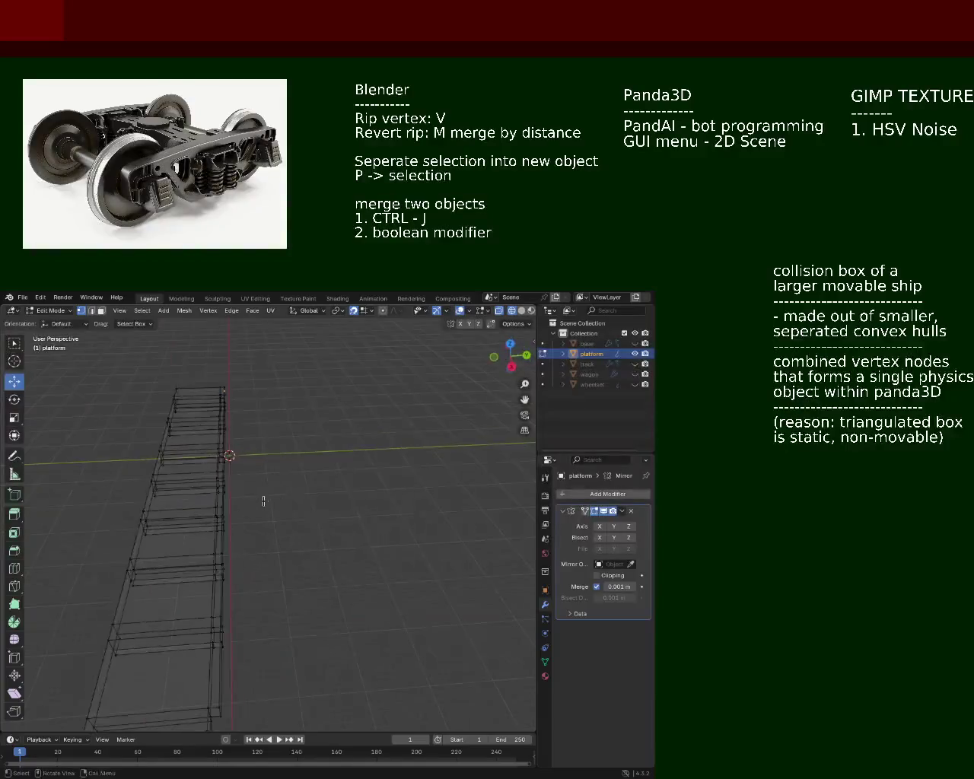
click(599, 527)
click(612, 526)
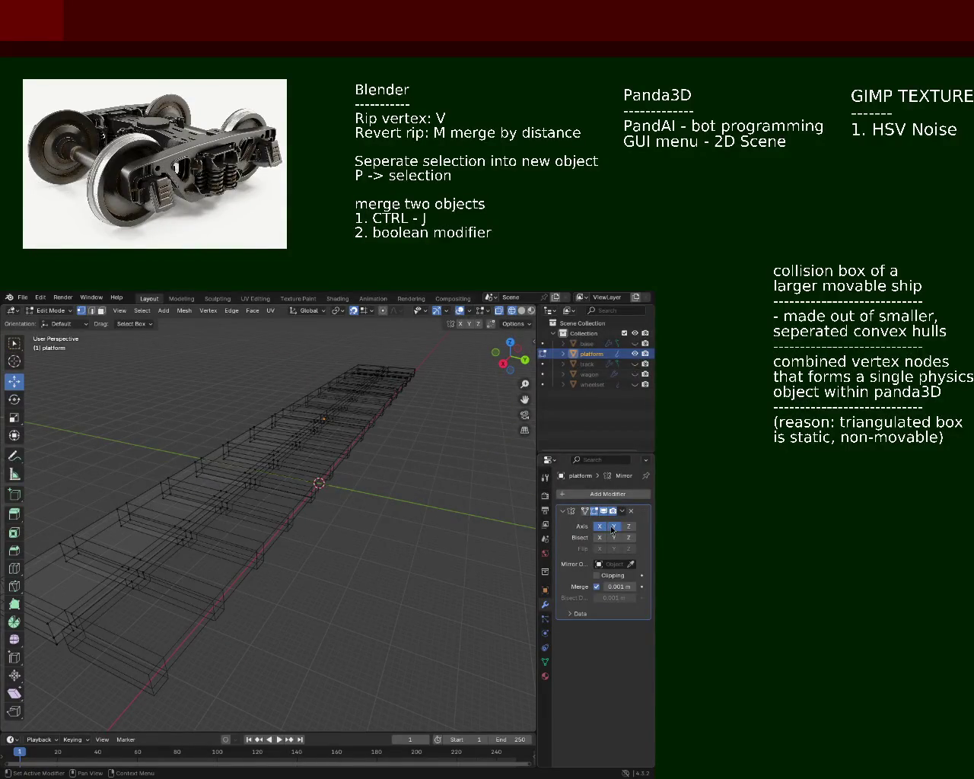
middle_drag(359, 479, 502, 343)
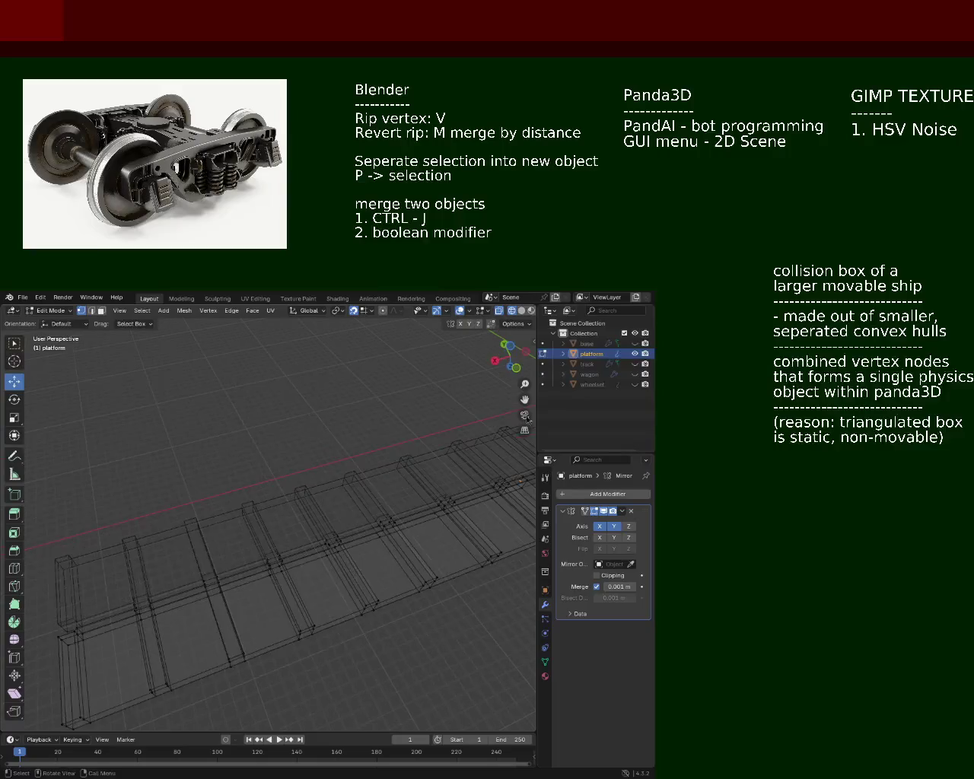